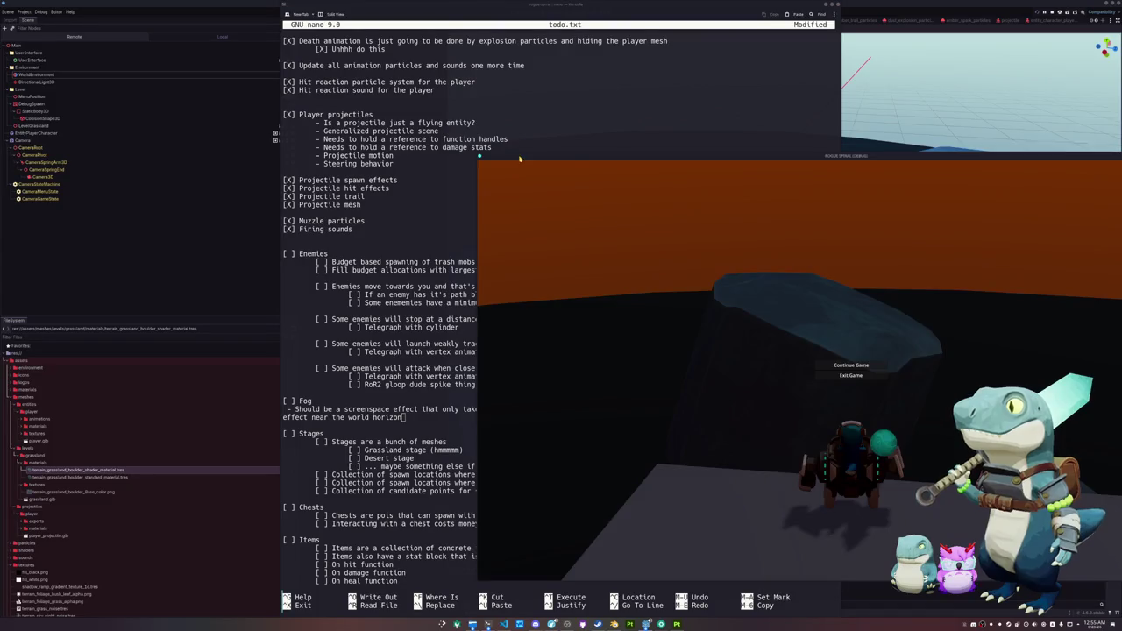
Step: Add a new line starting with '... ' below the horizon note in todo.txt's Fog entry
click(417, 419)
key(Return)
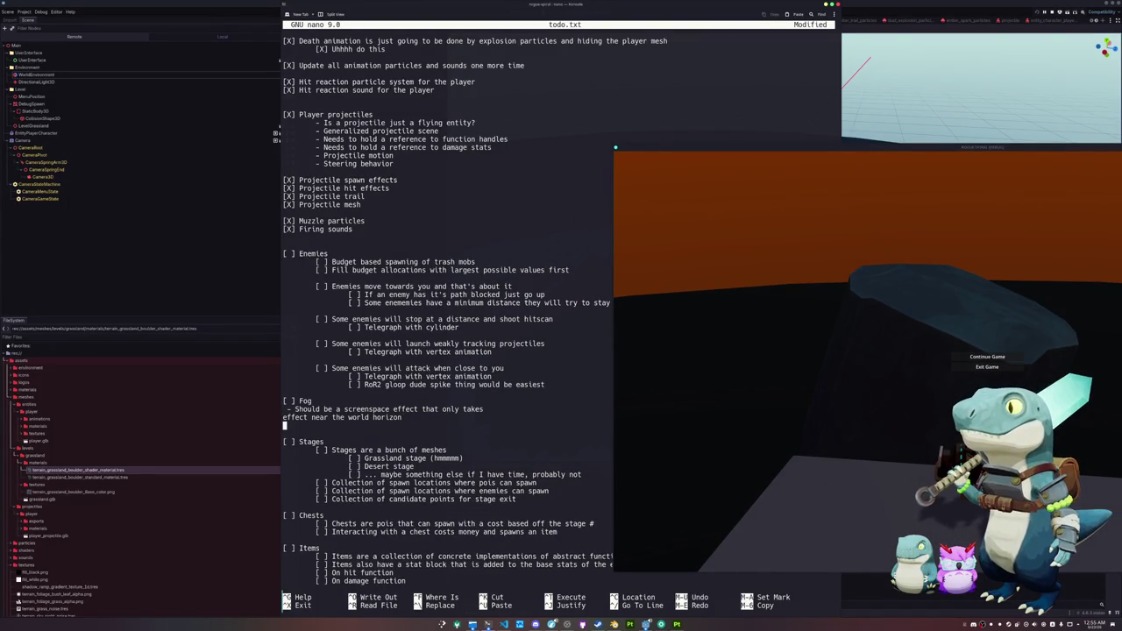
key(Return)
key(Up)
text(...)
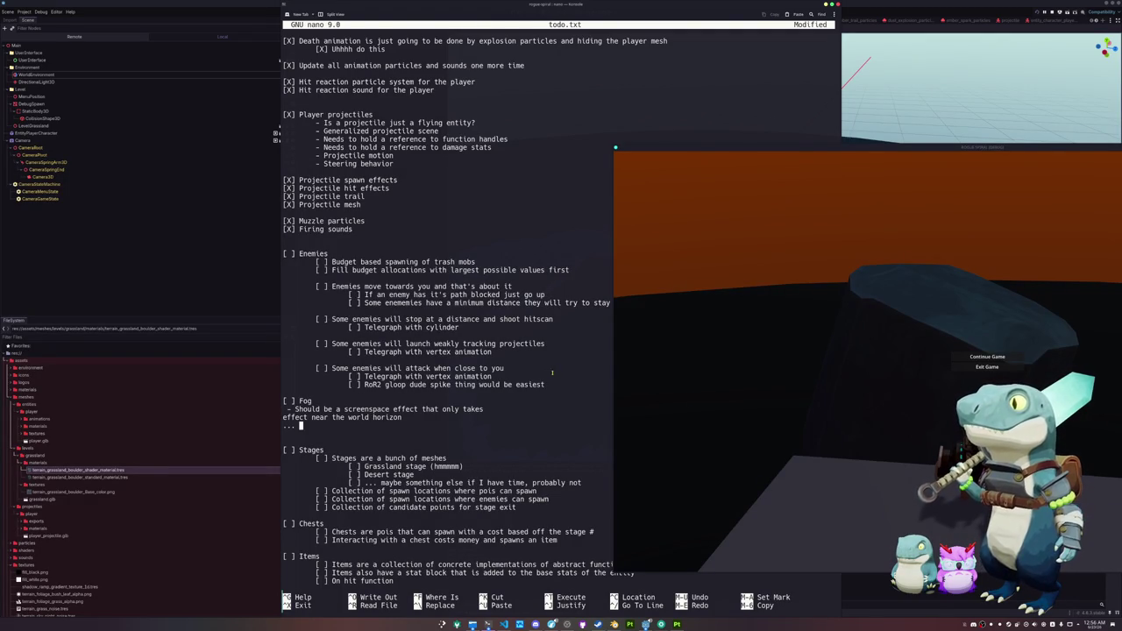
click(616, 147)
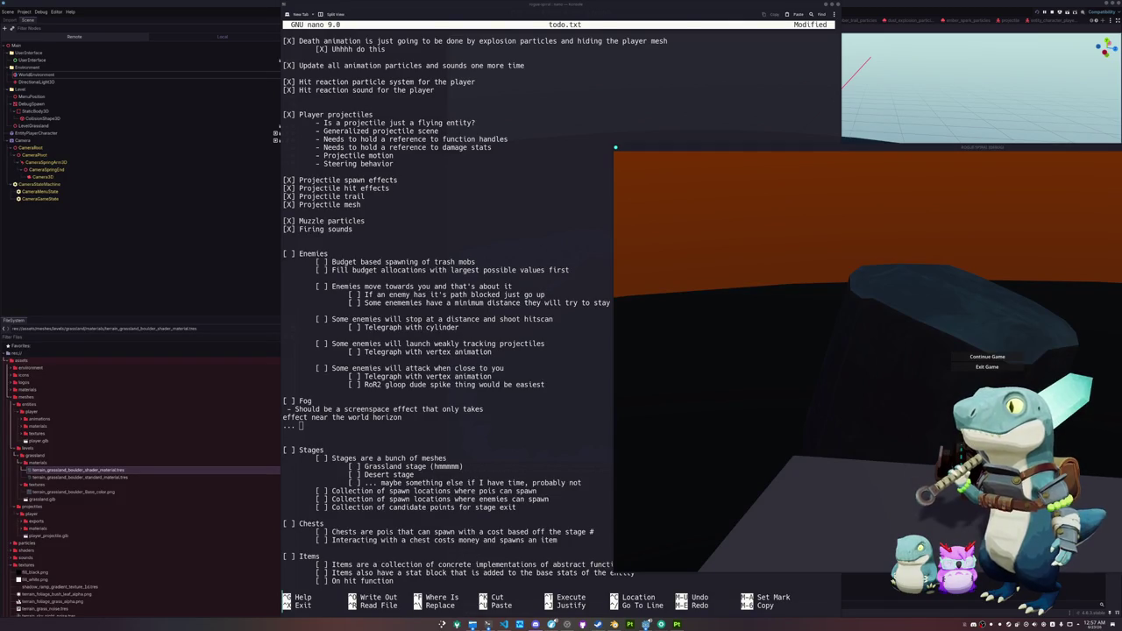
click(457, 428)
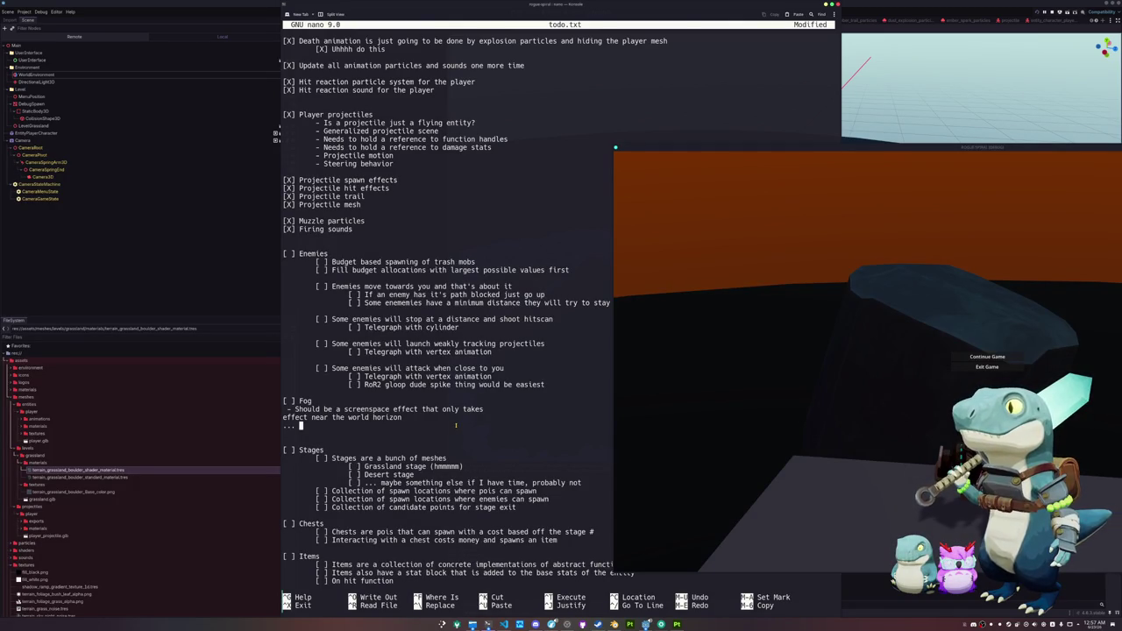
Step: Type 'Hmmmmmmm cylinder seems like it could end up being the best approach anyways'
text(Cyllinde)
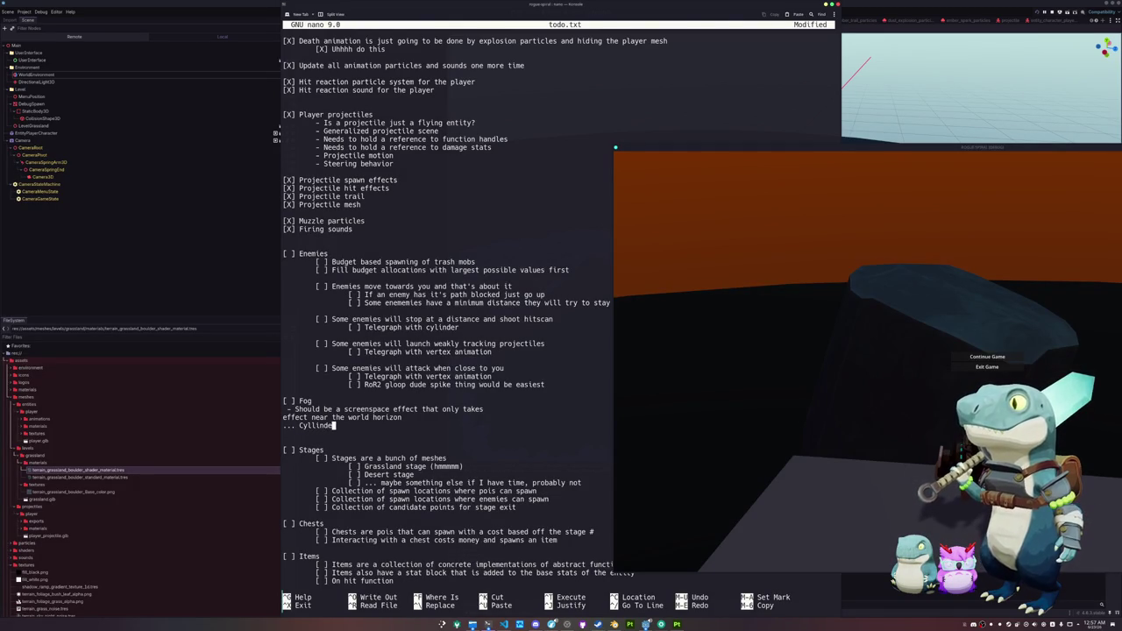
key(BackSpace)
key(BackSpace)
key(BackSpace)
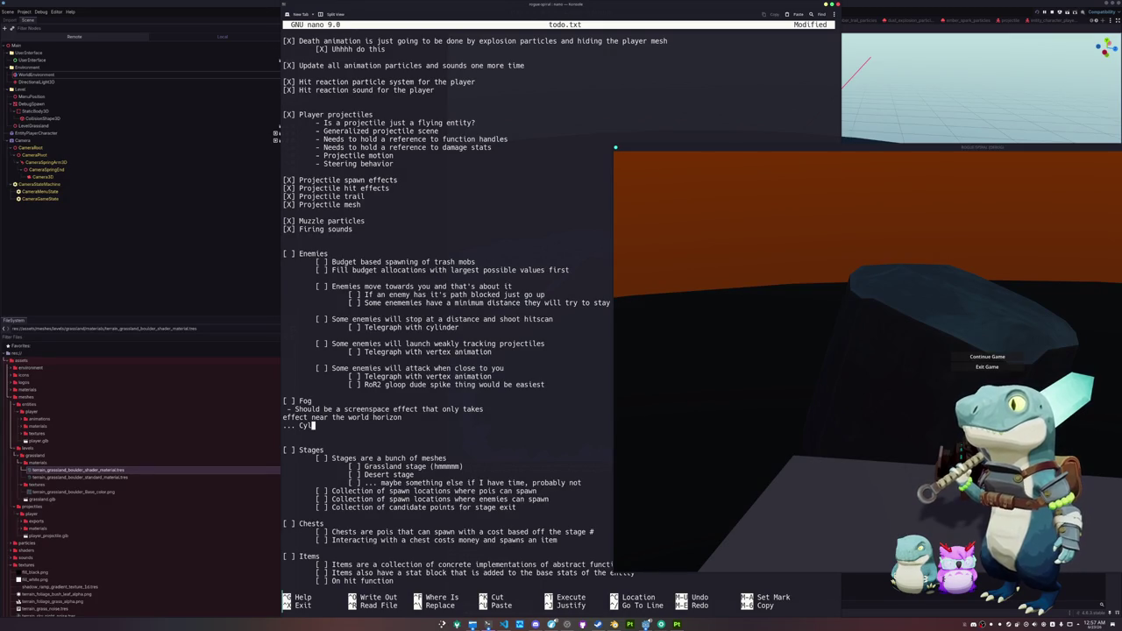
key(BackSpace)
text(Hm)
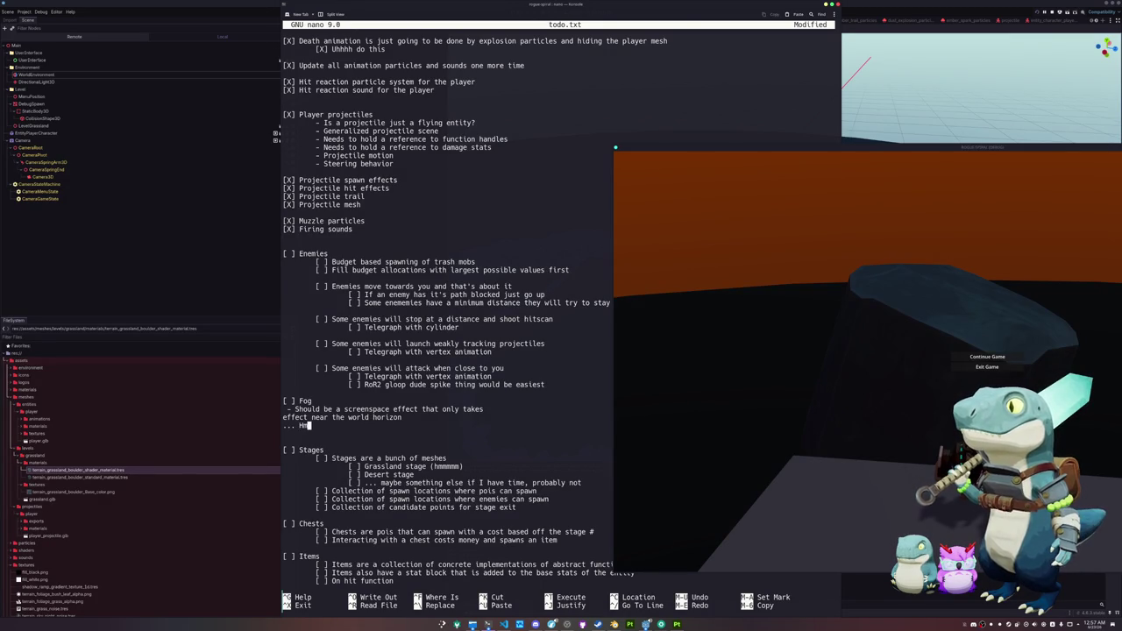
text(mmmmmm cylinder seem)
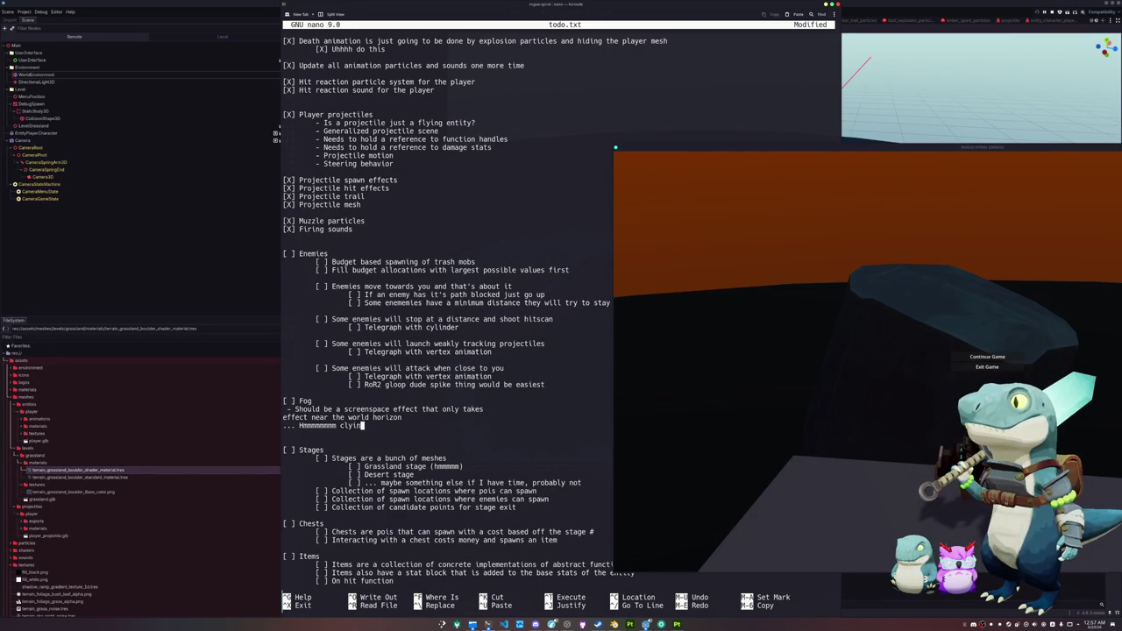
text(s like it)
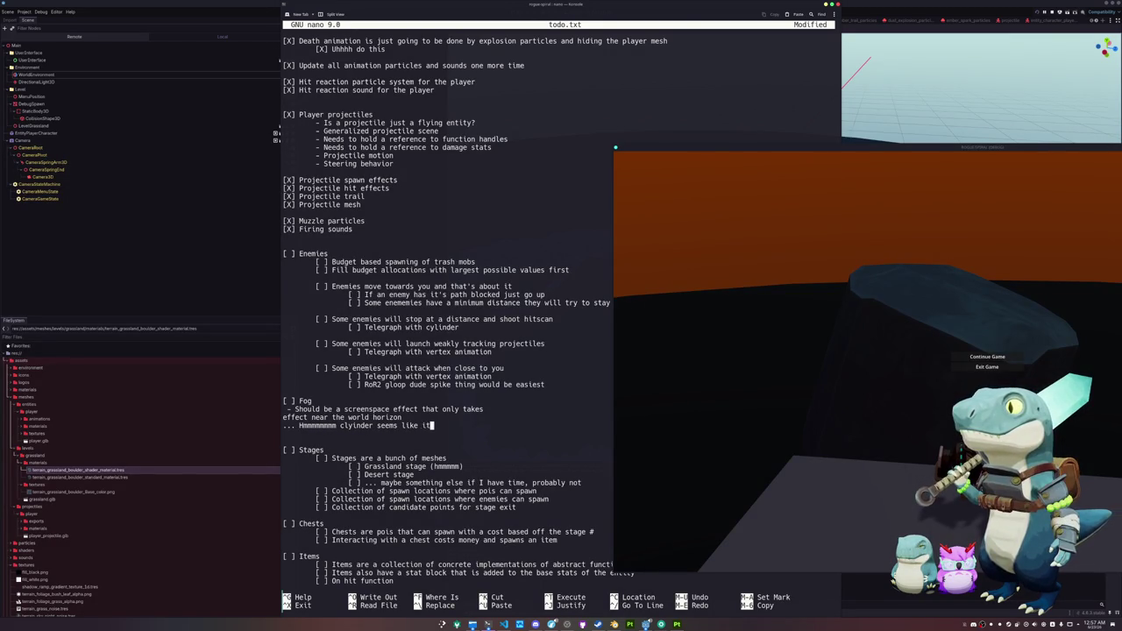
text( could end up bei)
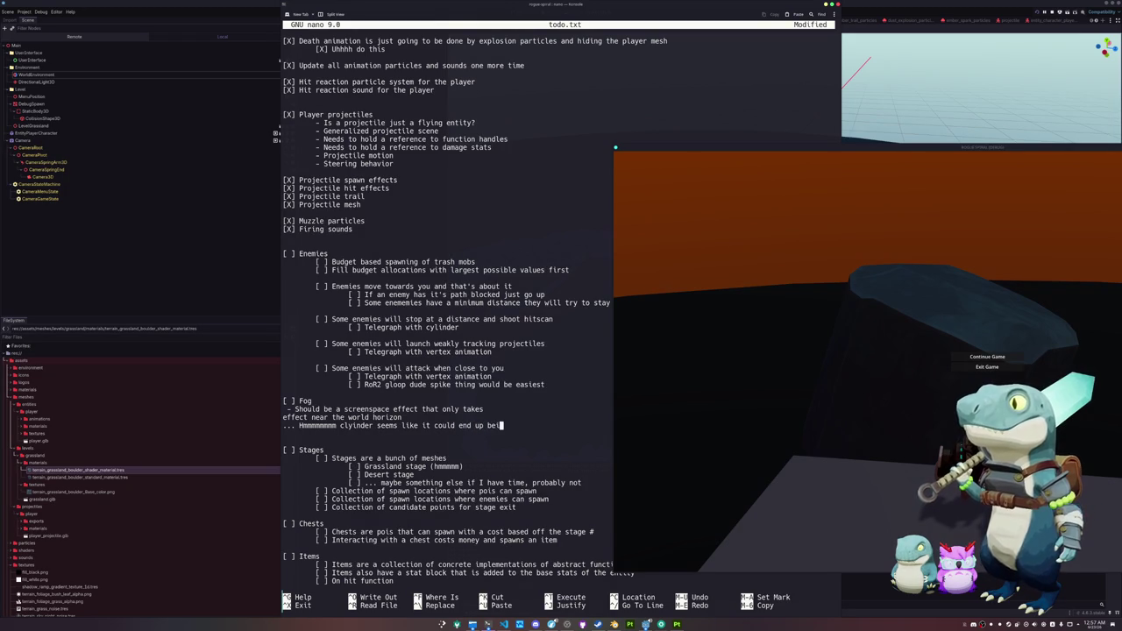
text(ng the best approach anyways)
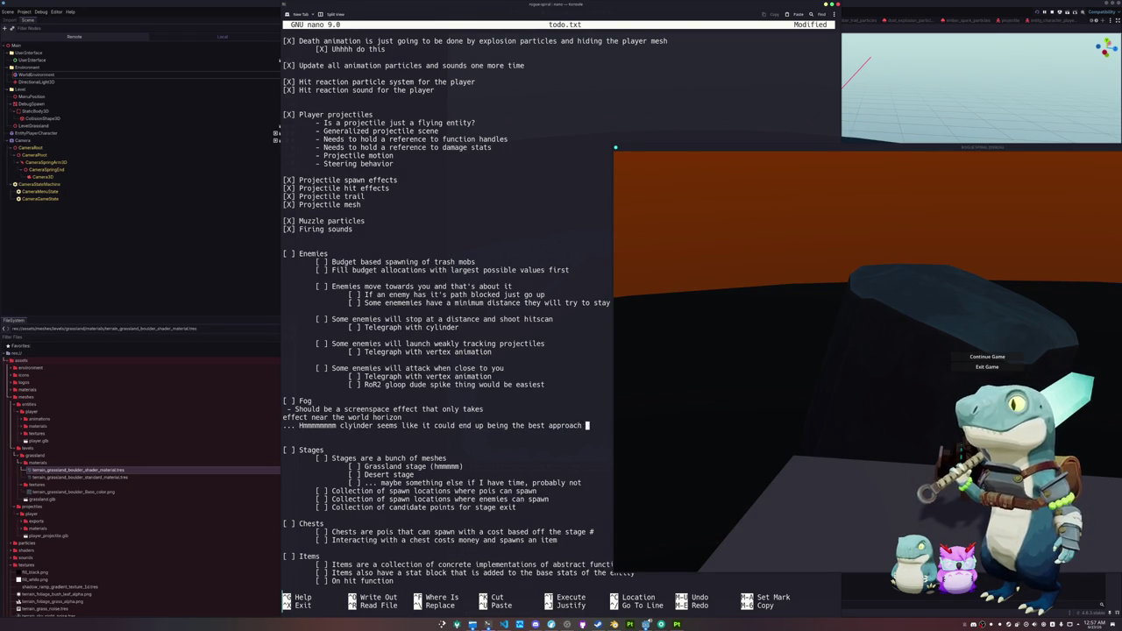
Step: Add the lines '... I want a cyllinder that looks like a fog layer near the horizon' and '... hmmm'
key(Return)
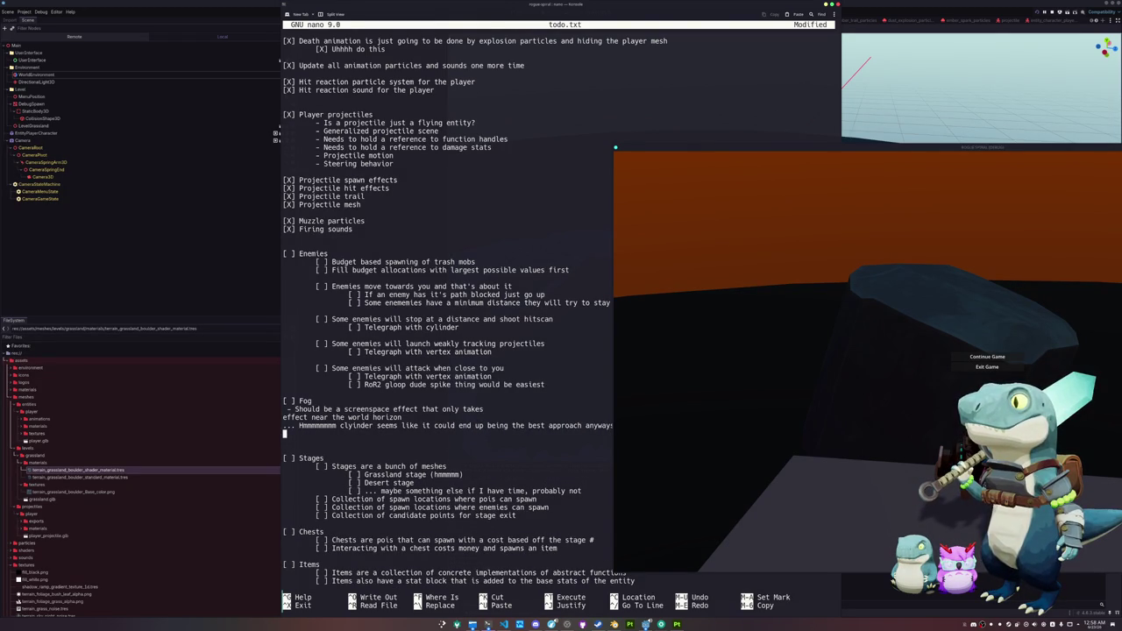
text(... I)
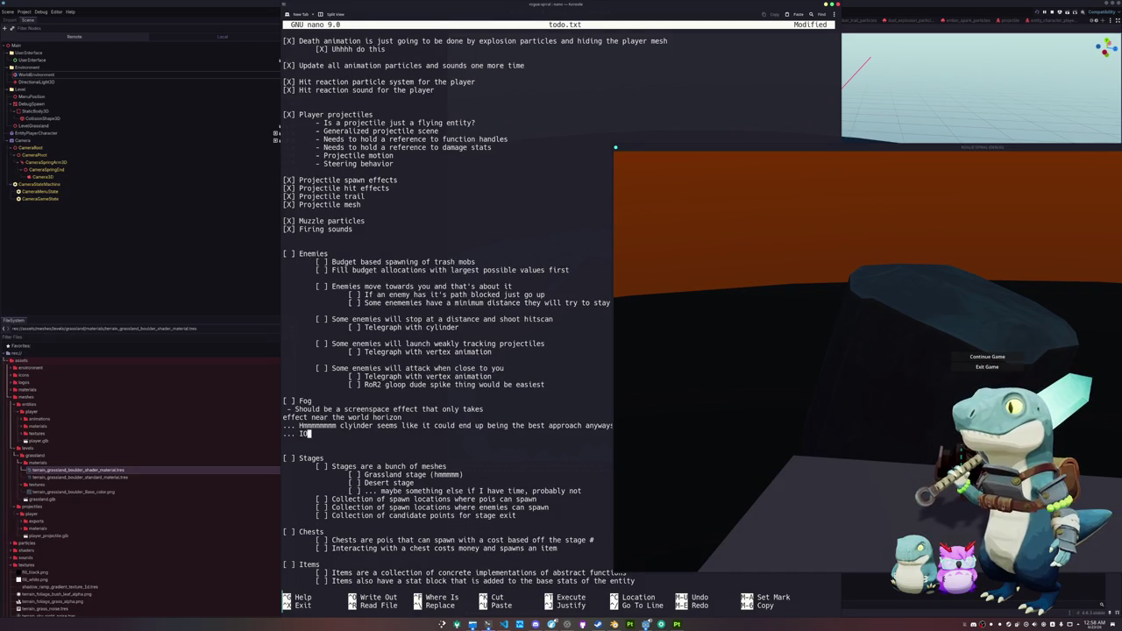
text( want a cylli)
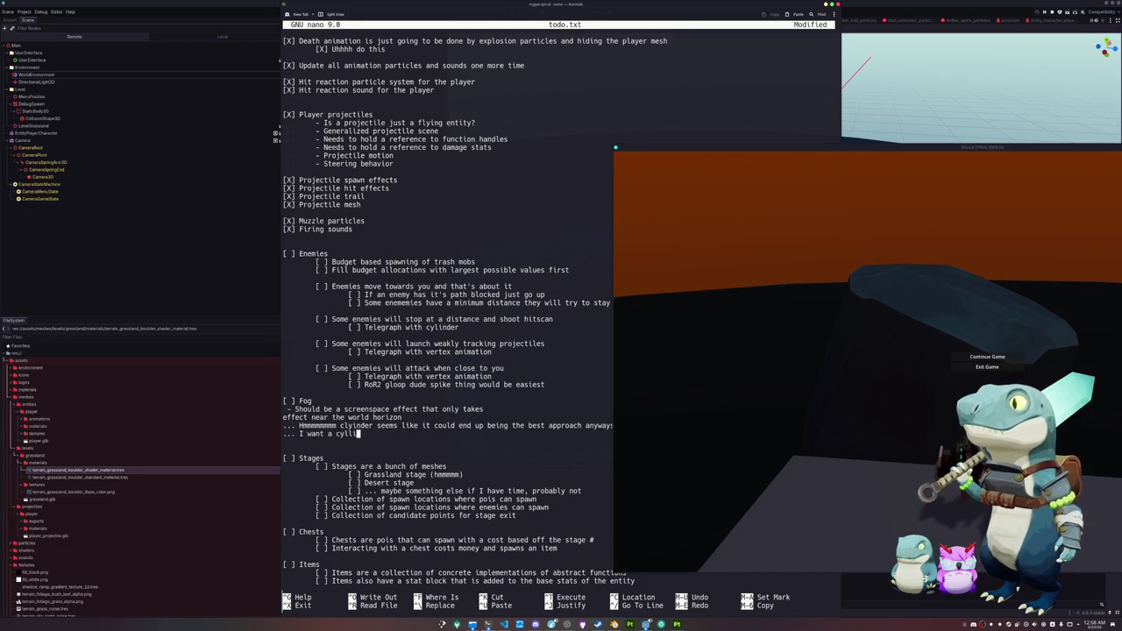
text(nder that looks like a fog layer near the horizon)
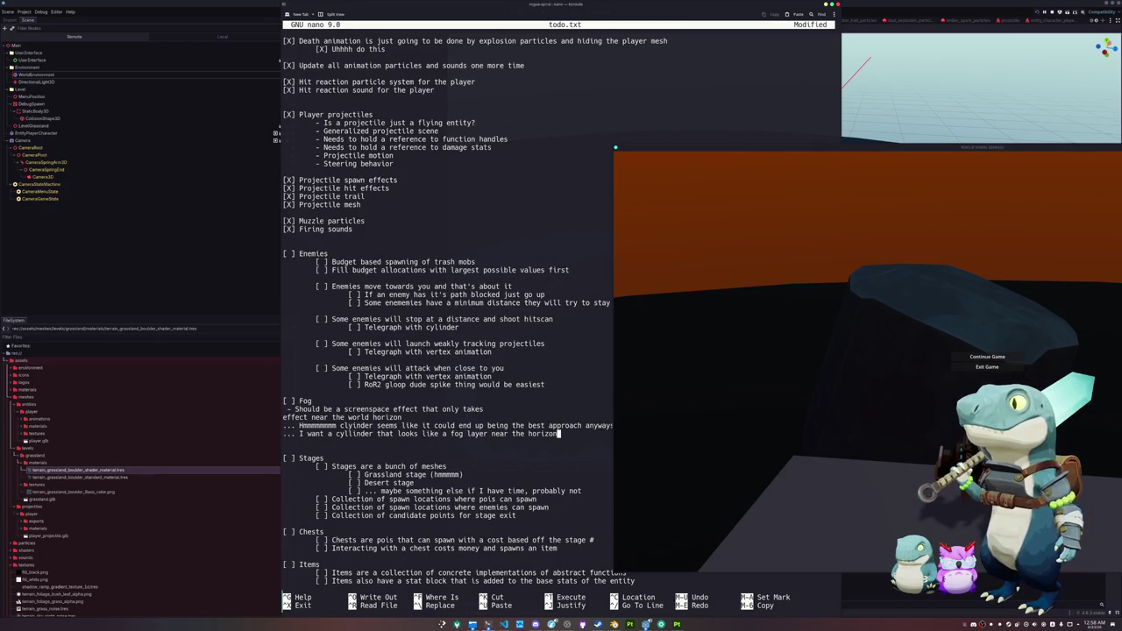
key(Return)
text(..)
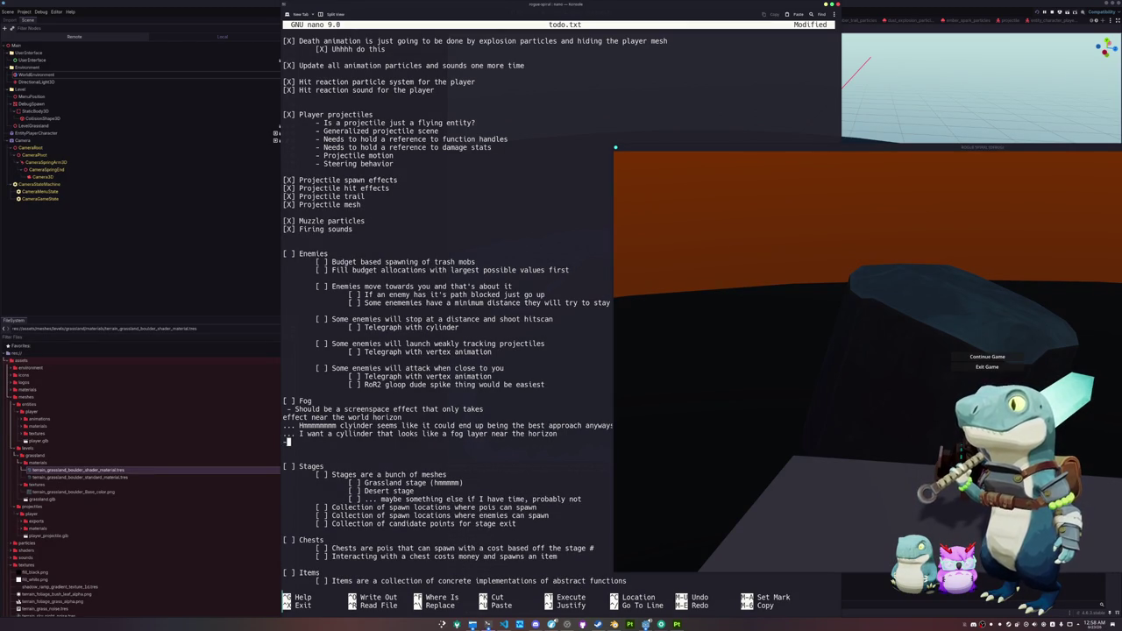
text(. hmmmmmmm)
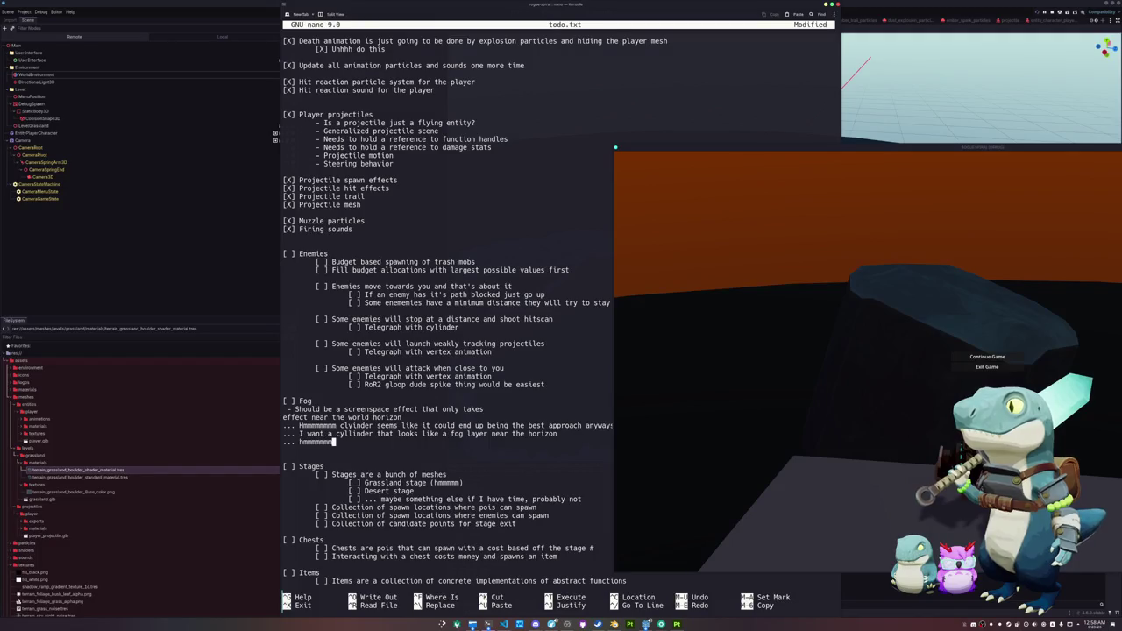
text(mmmmmmmmmmmmmmmmmm)
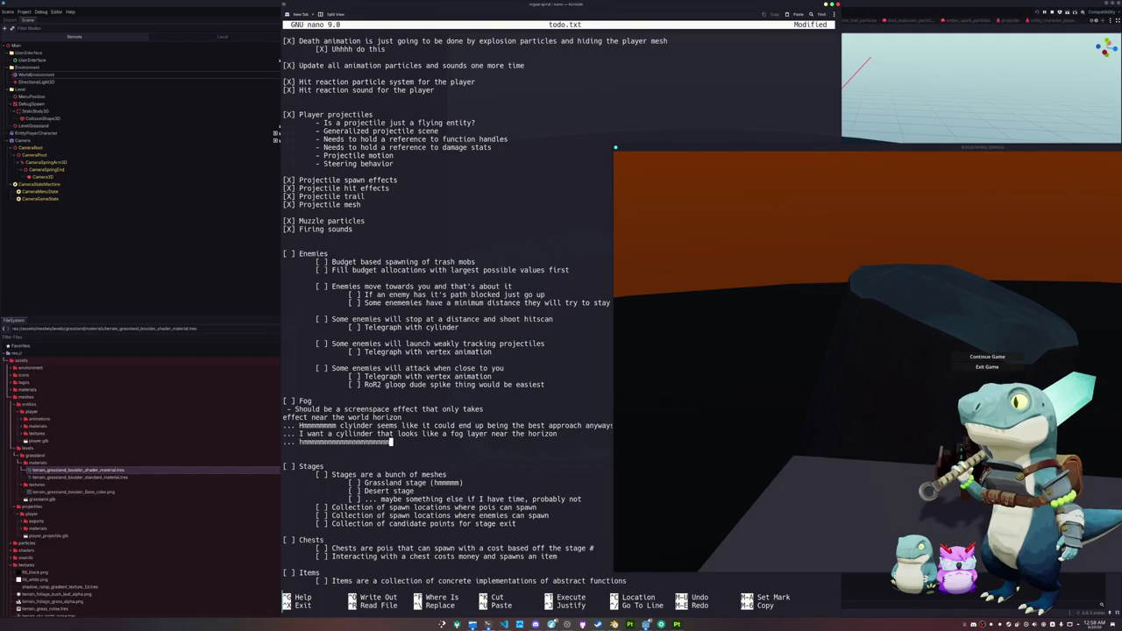
text(mmmmmmmmmmmm)
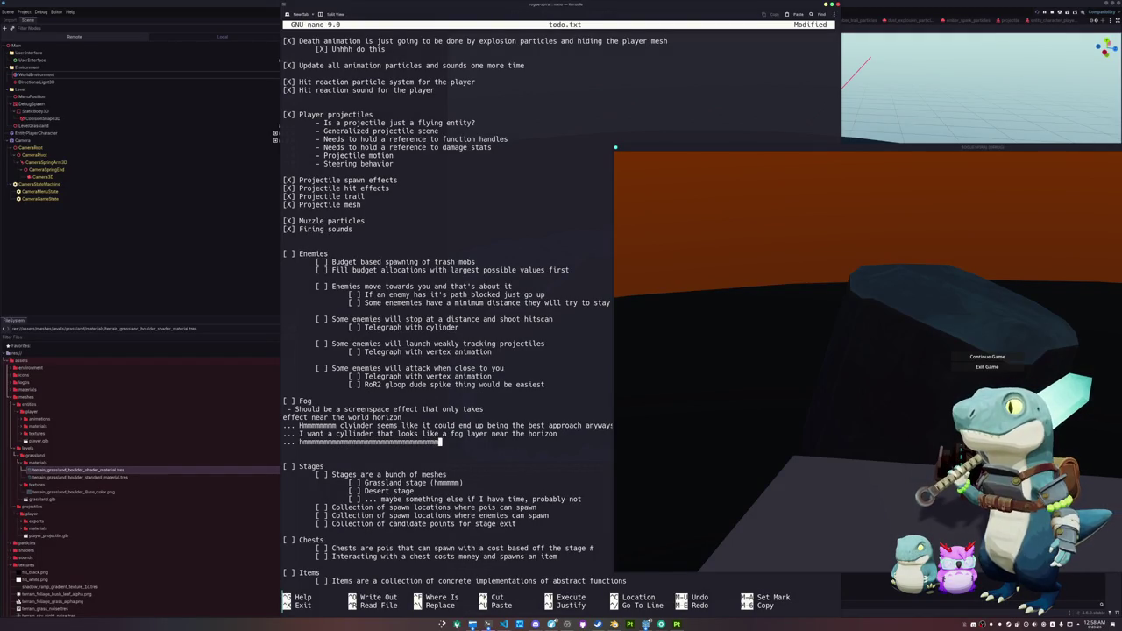
text(mmmmmmmmm)
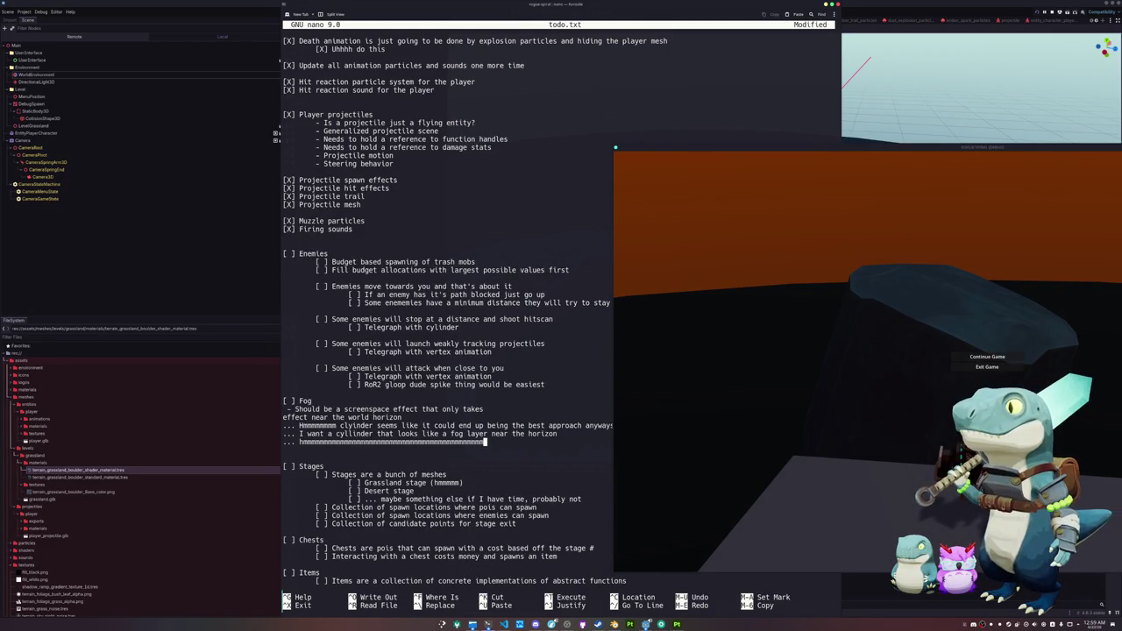
Step: Bring the Godot editor window to the front
click(208, 289)
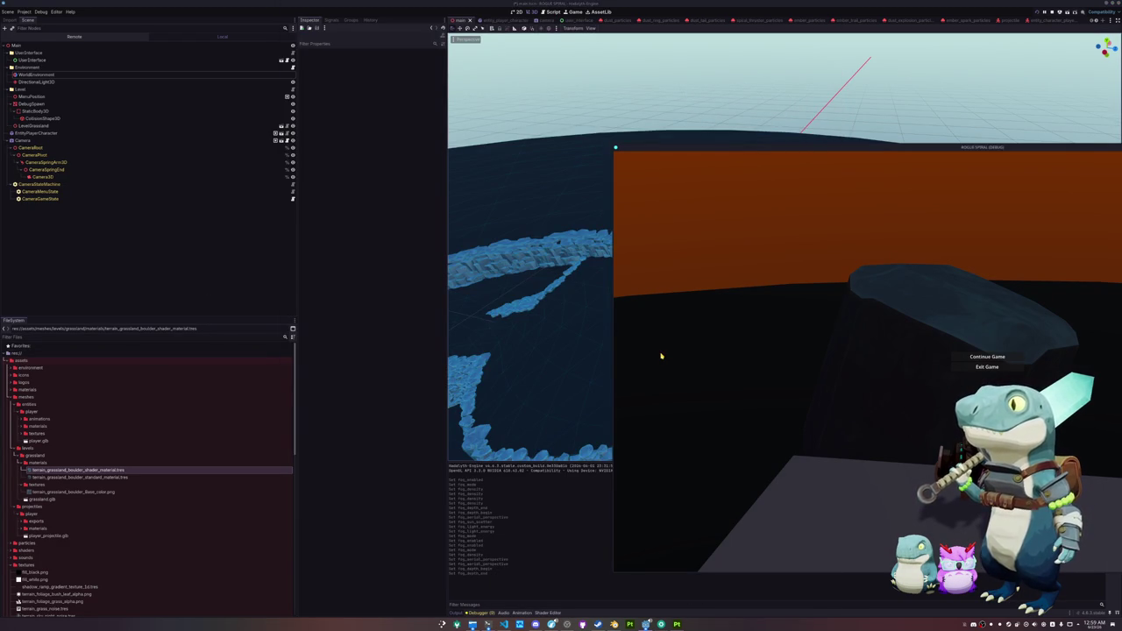
Step: Stop the running game and add a MeshInstance3D child under the Level node
key(F8)
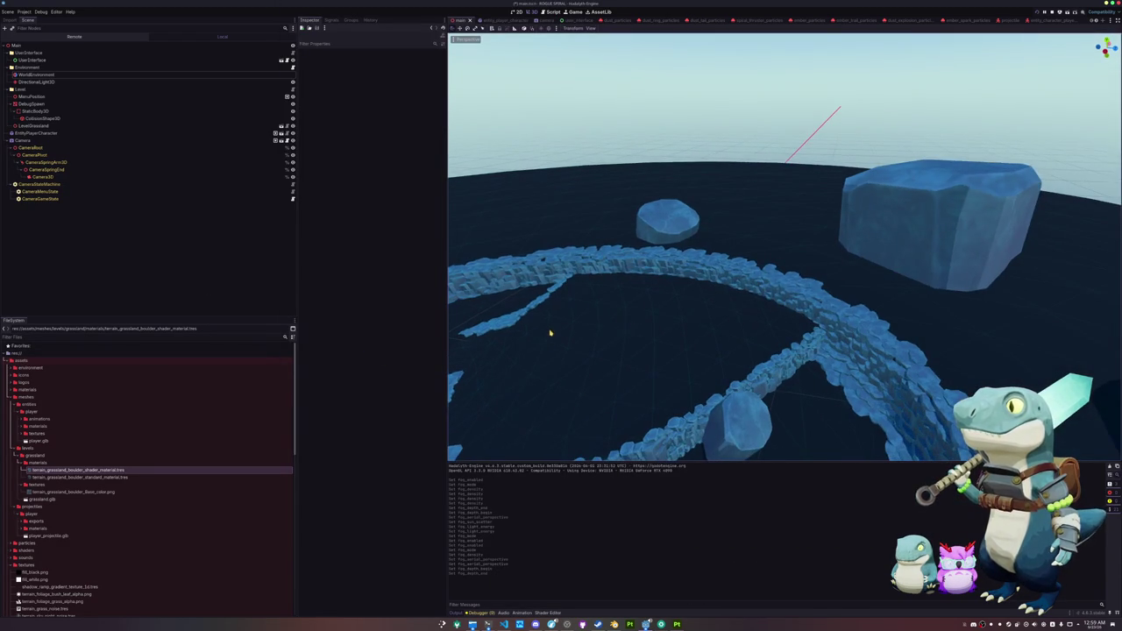
click(51, 90)
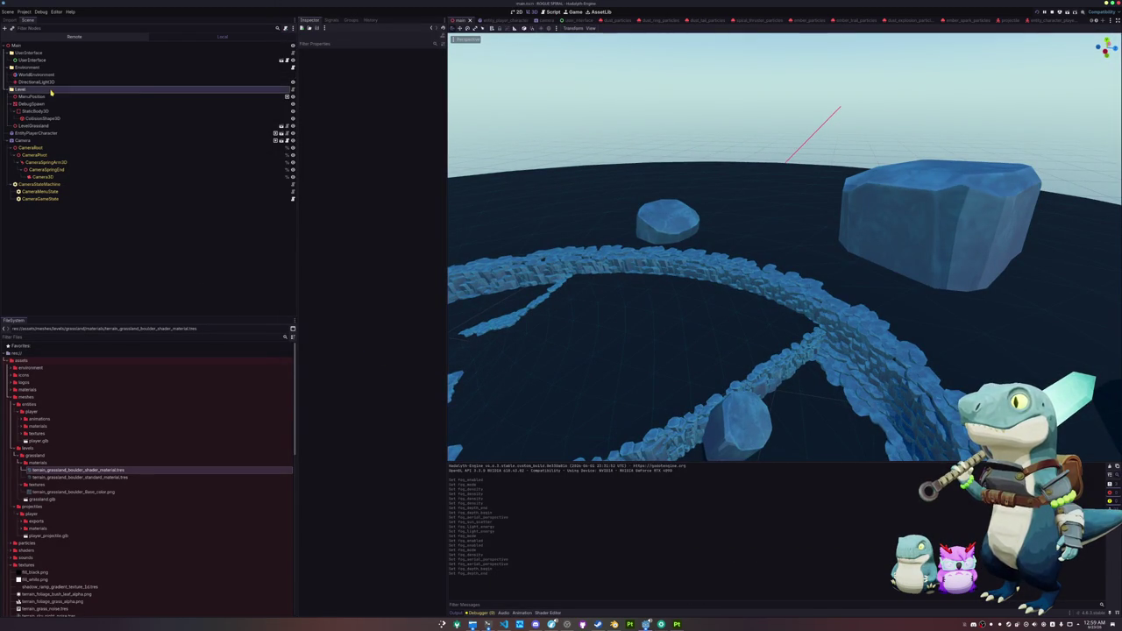
right_click(52, 90)
click(81, 105)
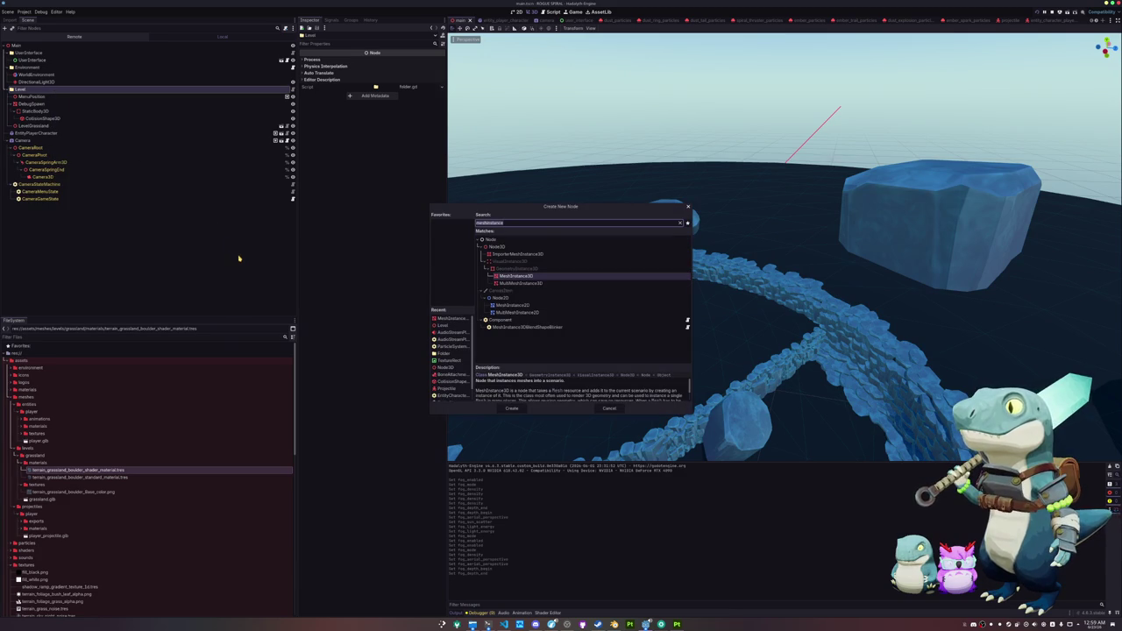
double_click(521, 277)
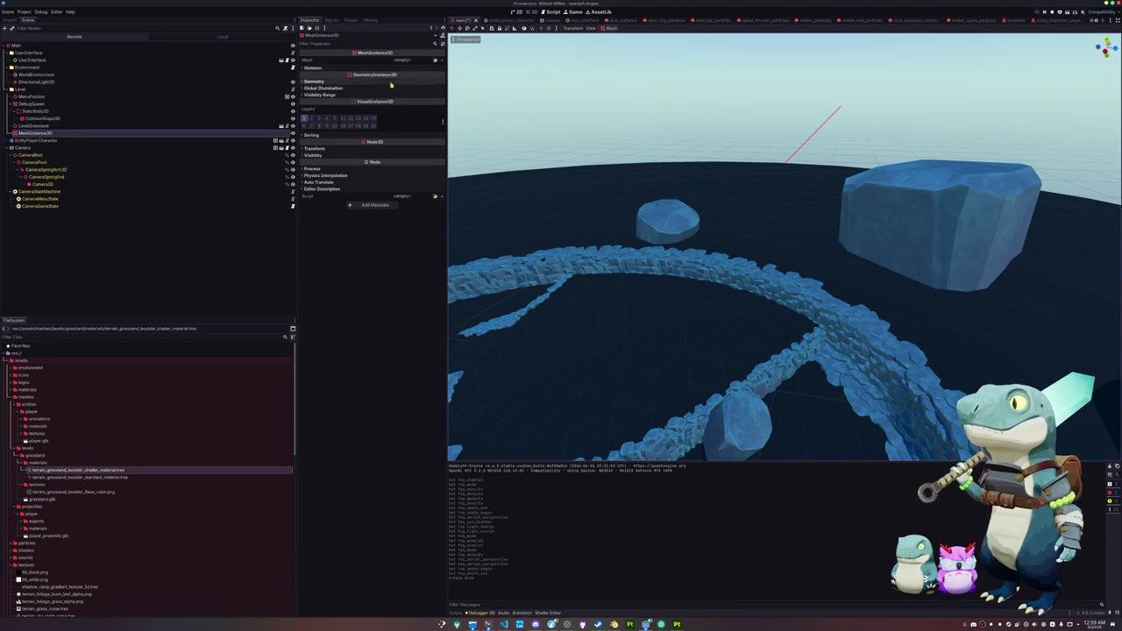
Step: Give the MeshInstance3D a new CylinderMesh and expand its settings
click(442, 62)
click(428, 111)
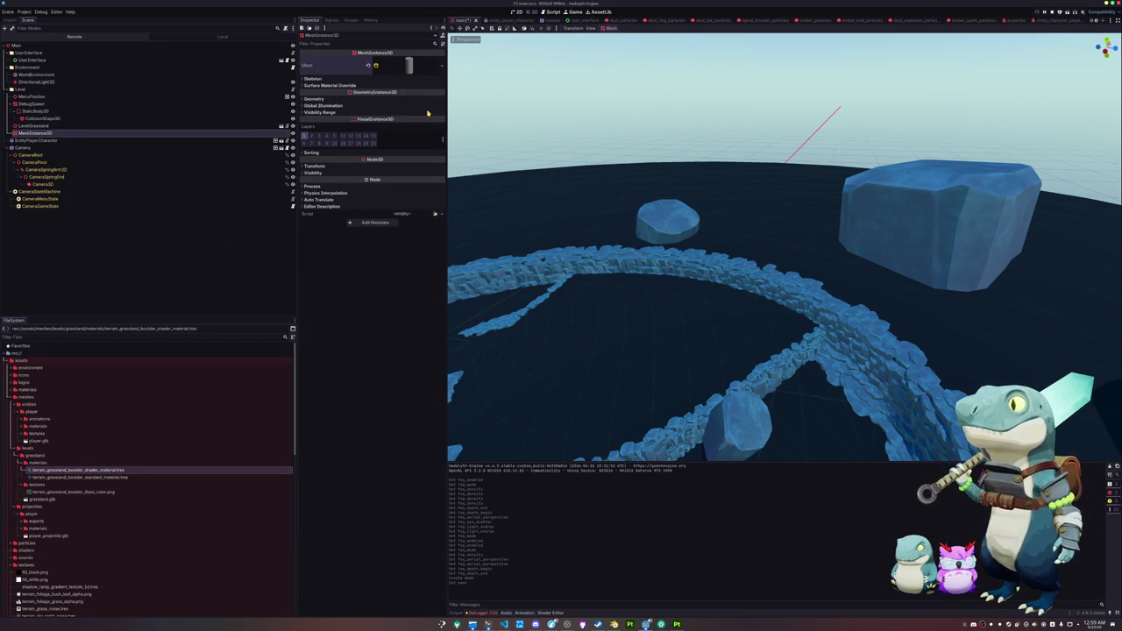
click(408, 66)
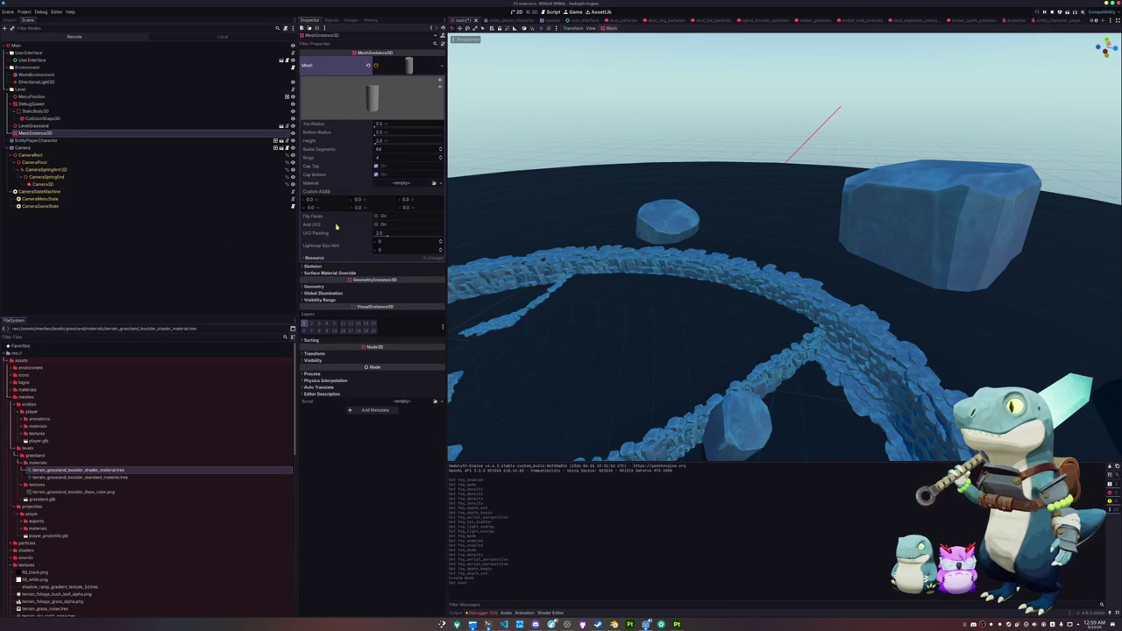
key(alt+Tab)
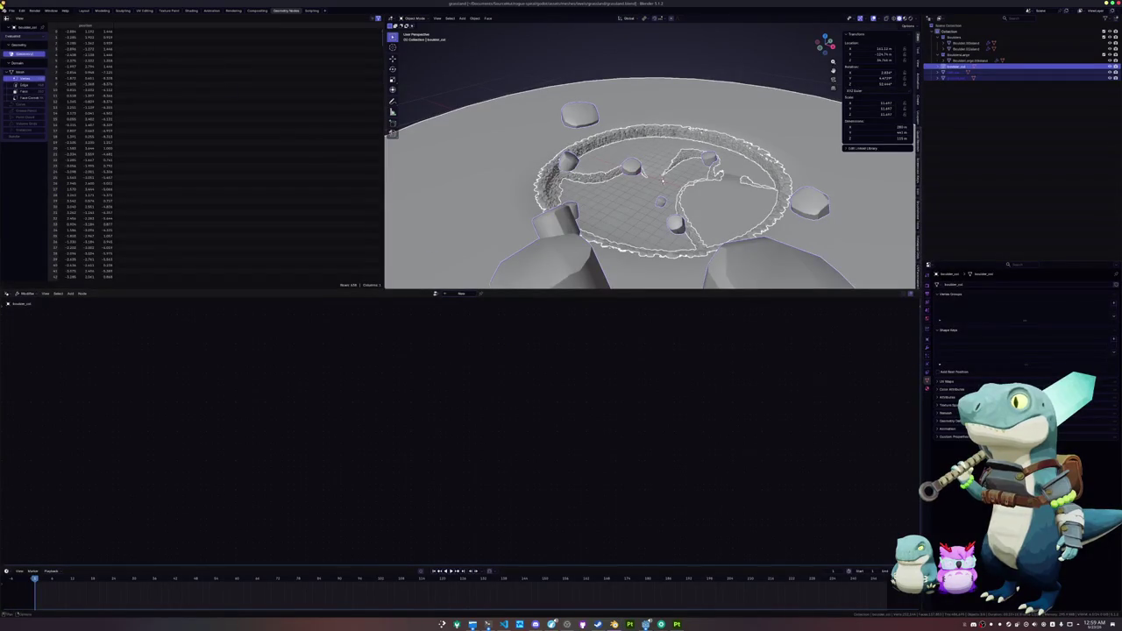
Step: Clear the selection in Blender and add a trial cylinder mesh
key(alt+a)
key(shift+a)
mouse_move(524, 78)
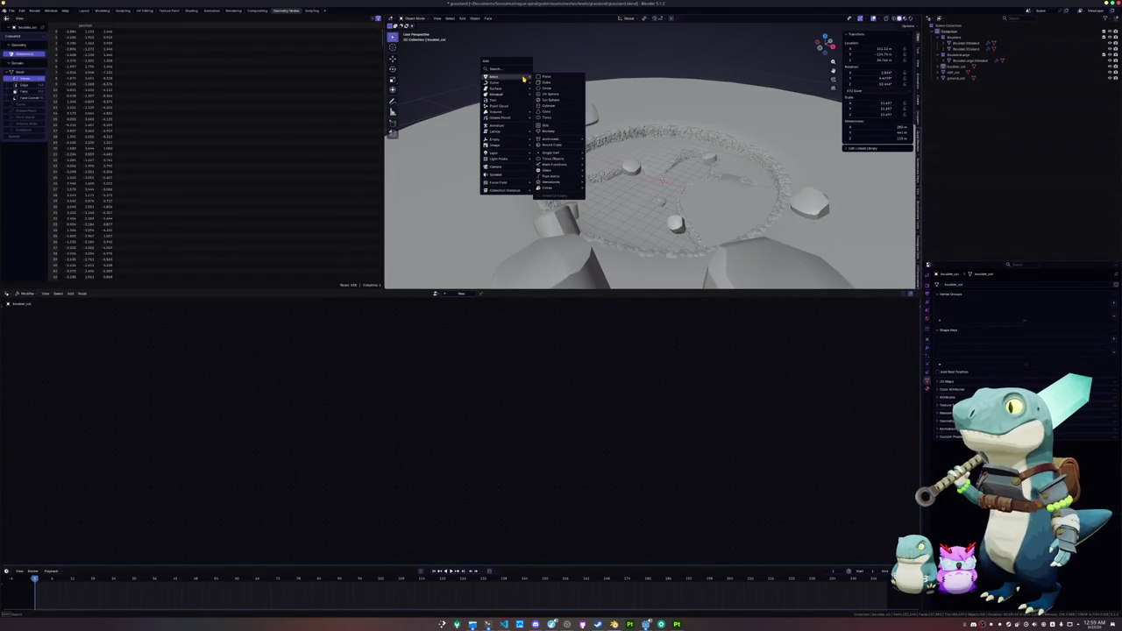
click(551, 107)
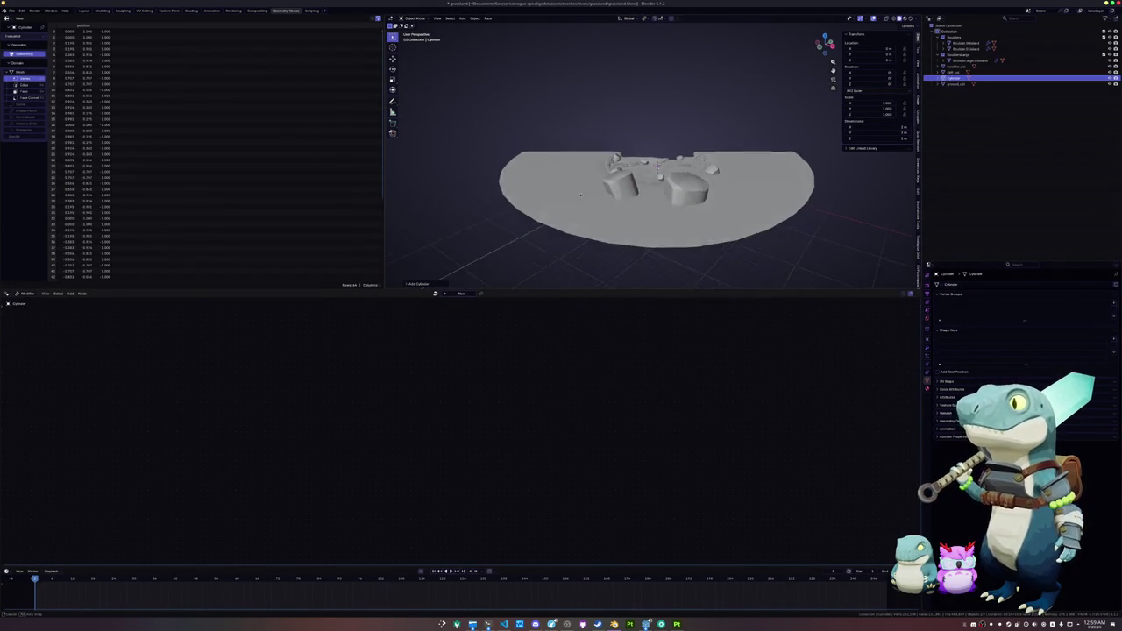
Step: Scale up the trial cylinder, remove it, and return to Godot's Top Radius field
key(s)
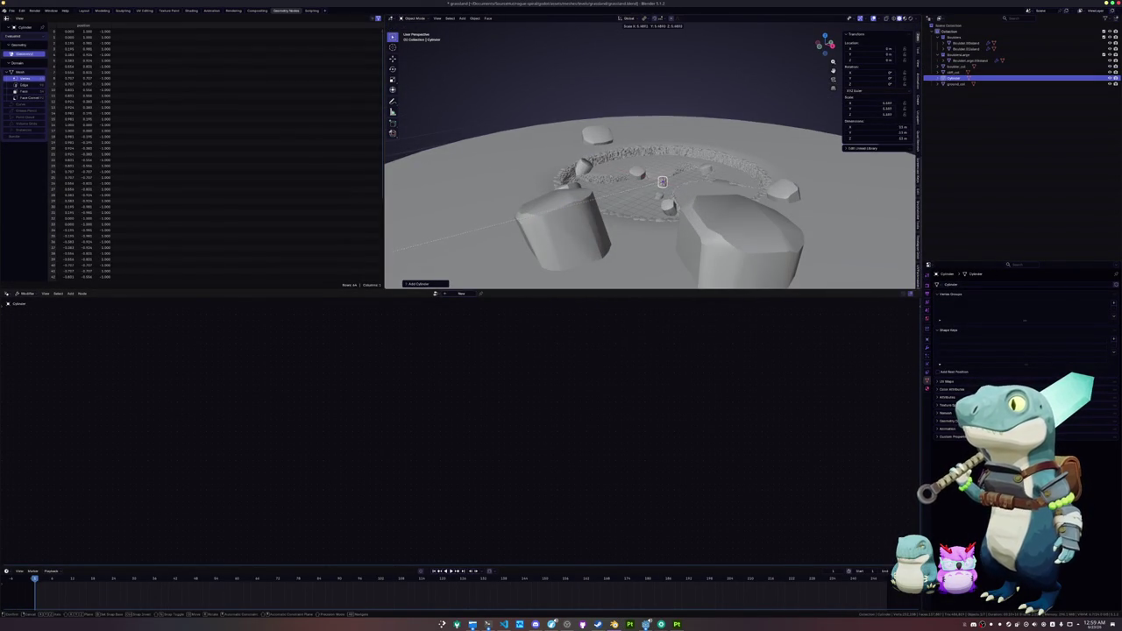
key(Return)
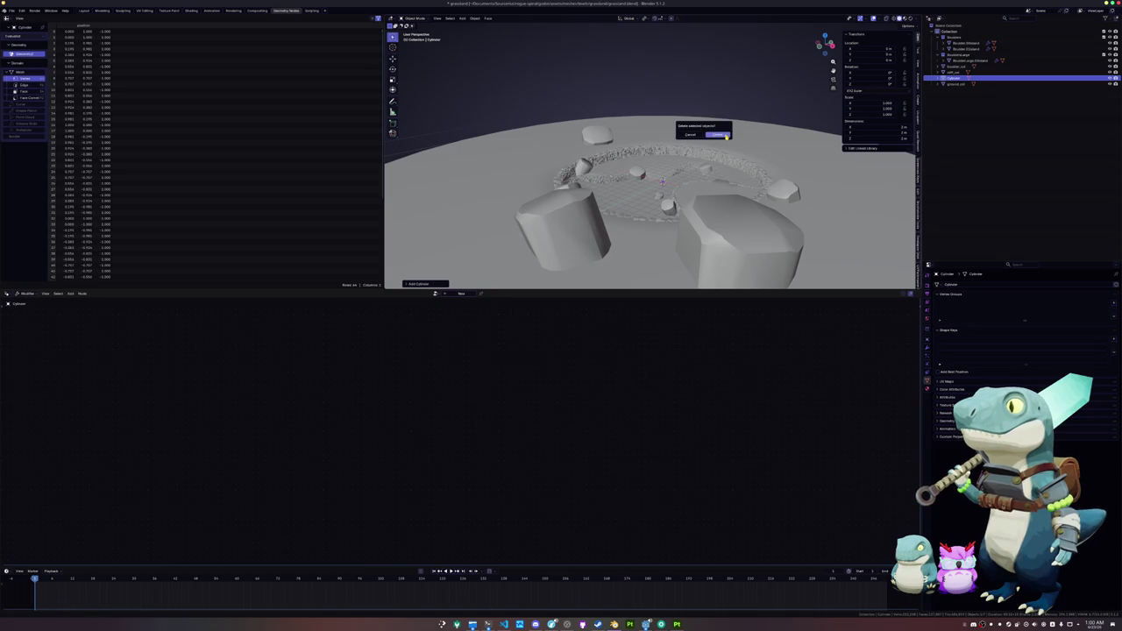
key(ctrl+s)
key(alt+Tab)
click(385, 126)
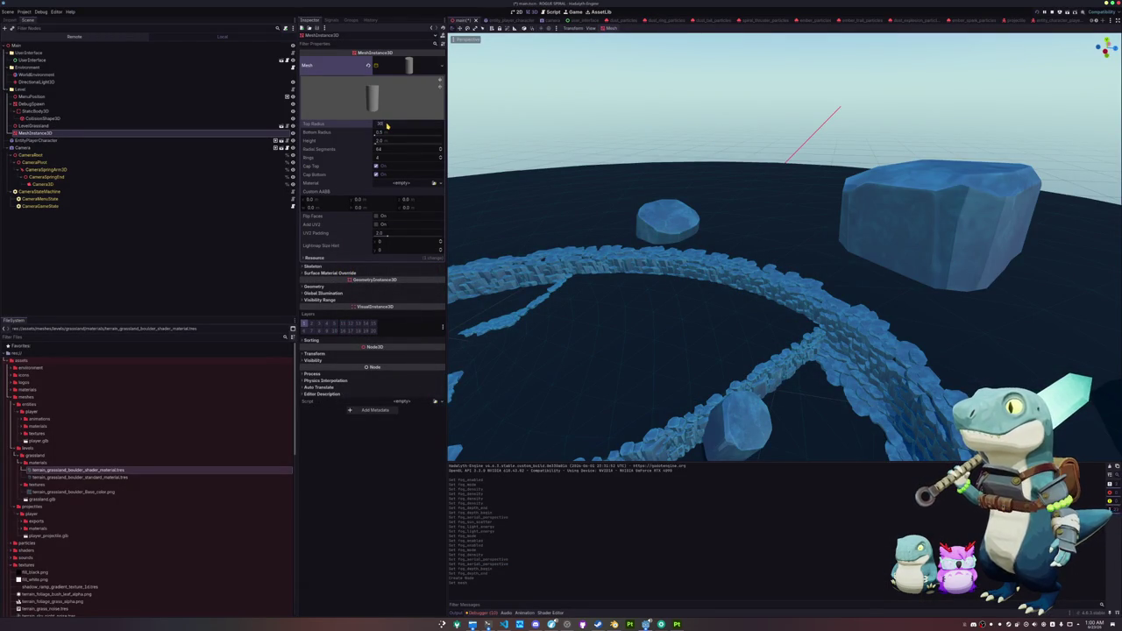
Step: Set the cylinder's Top and Bottom Radius to 200 and its Height to 100
text(200)
key(Return)
click(390, 133)
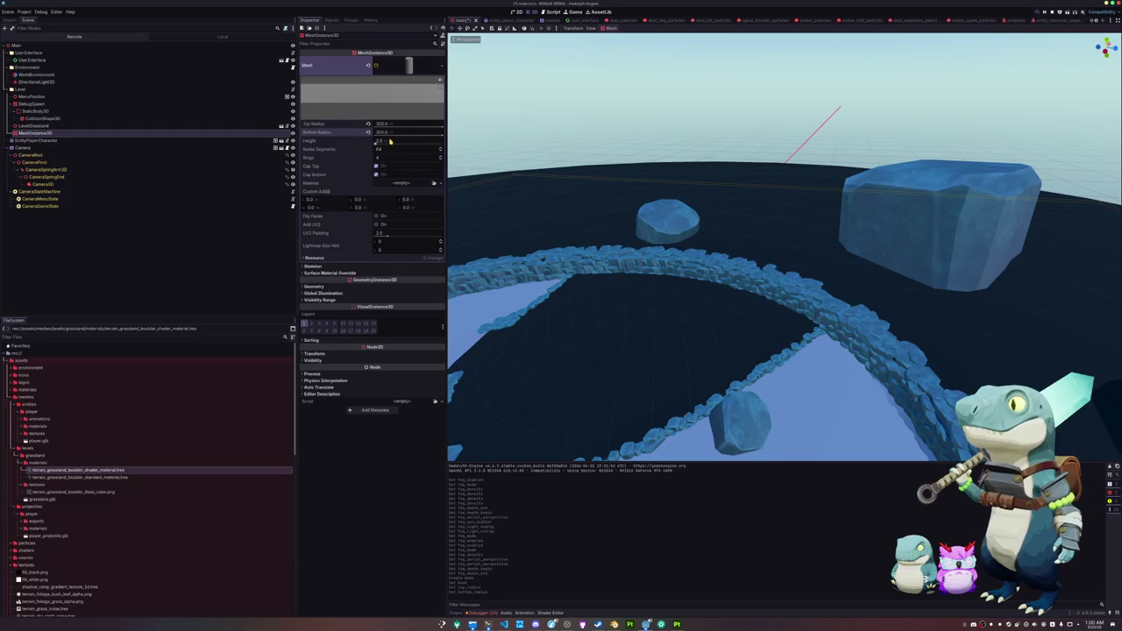
click(388, 141)
key(Return)
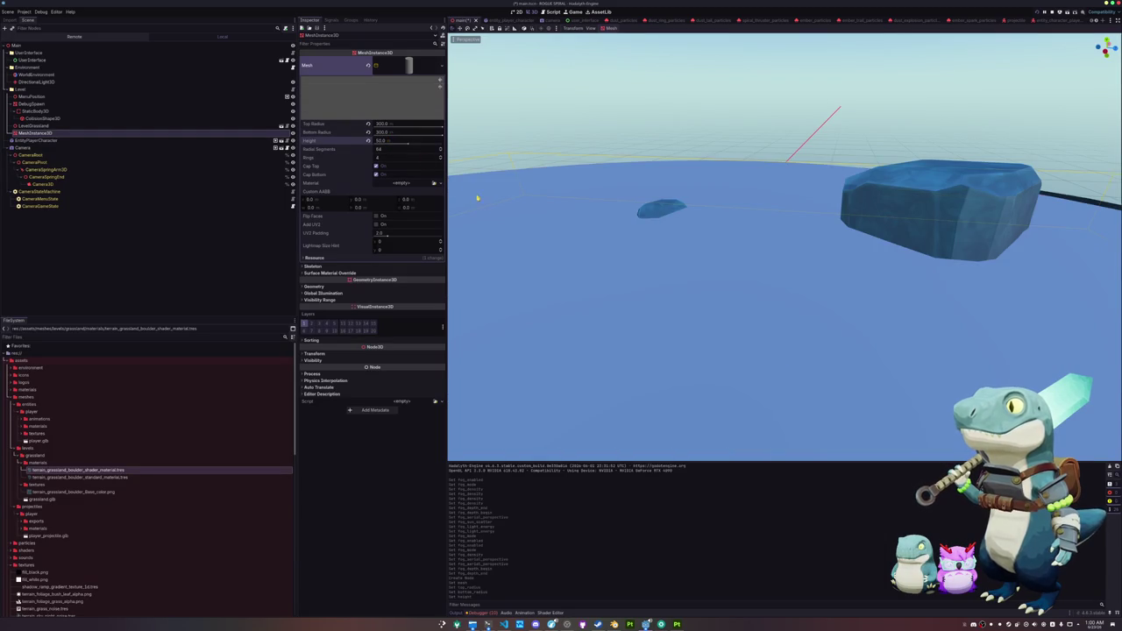
scroll(491, 211, down, 5)
drag(404, 144, 442, 147)
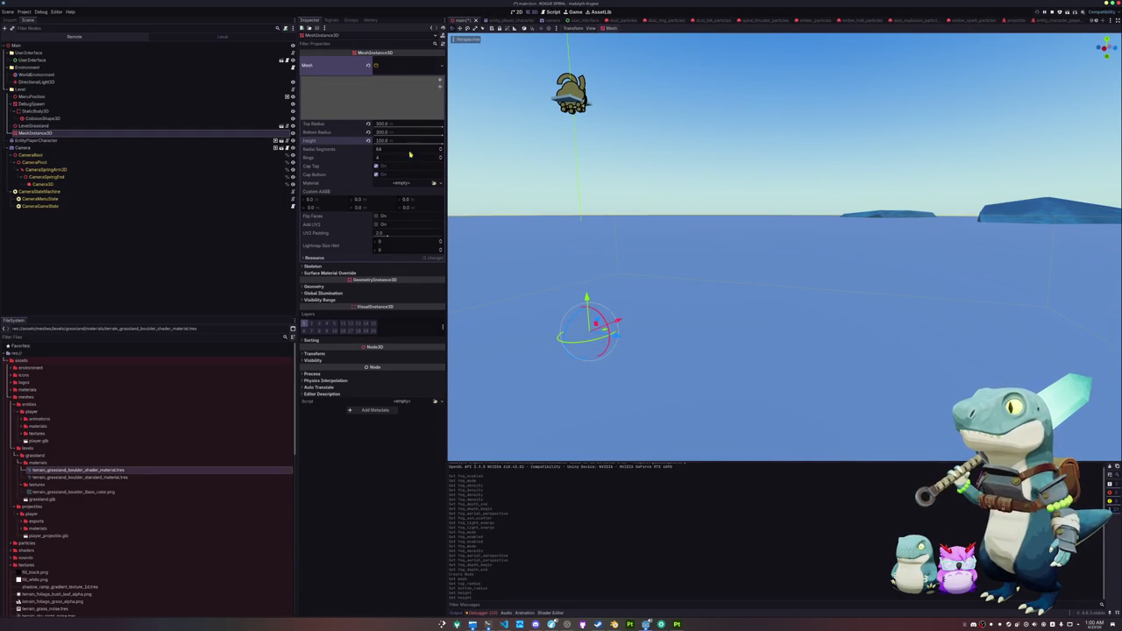
Step: Untick Cap Top so the cylinder is open, keeping Height at 100
click(377, 166)
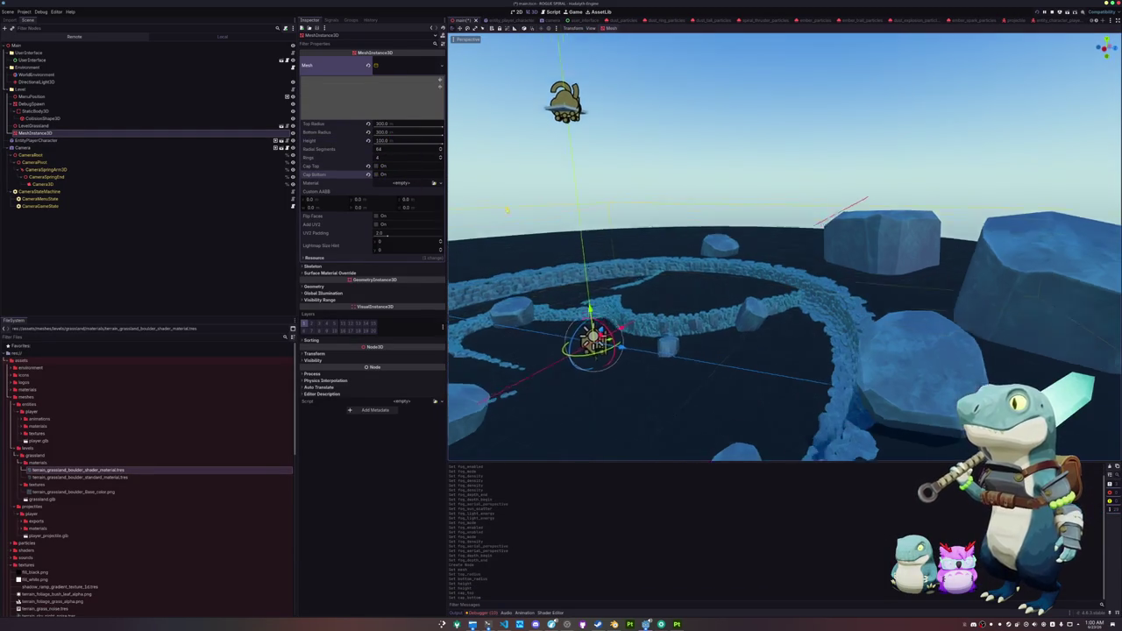
drag(435, 145, 442, 146)
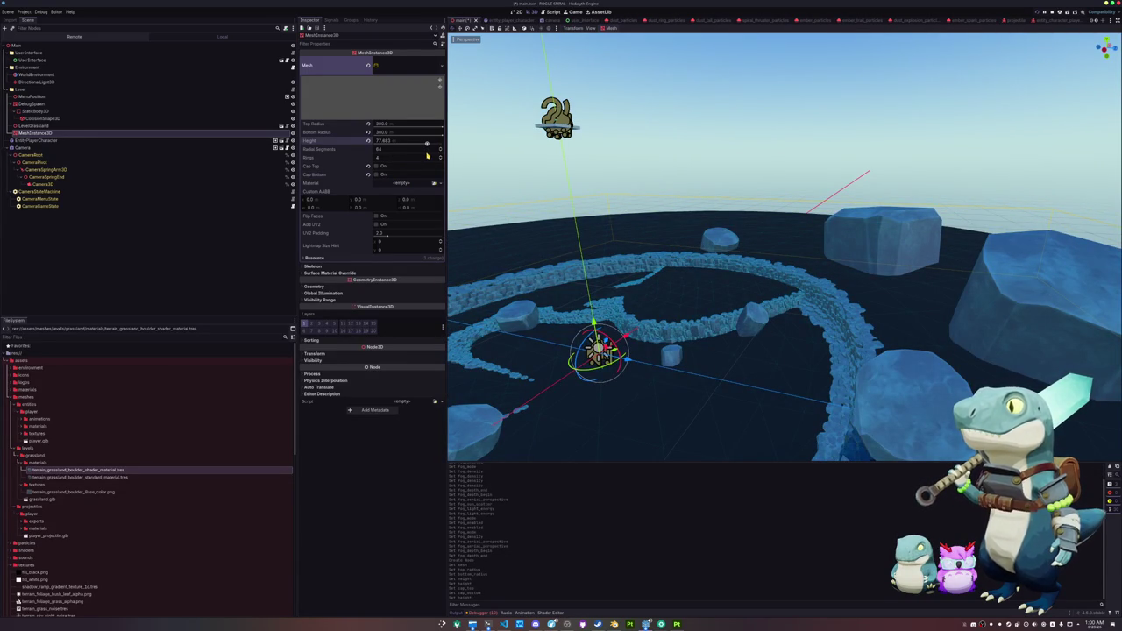
drag(427, 155, 475, 157)
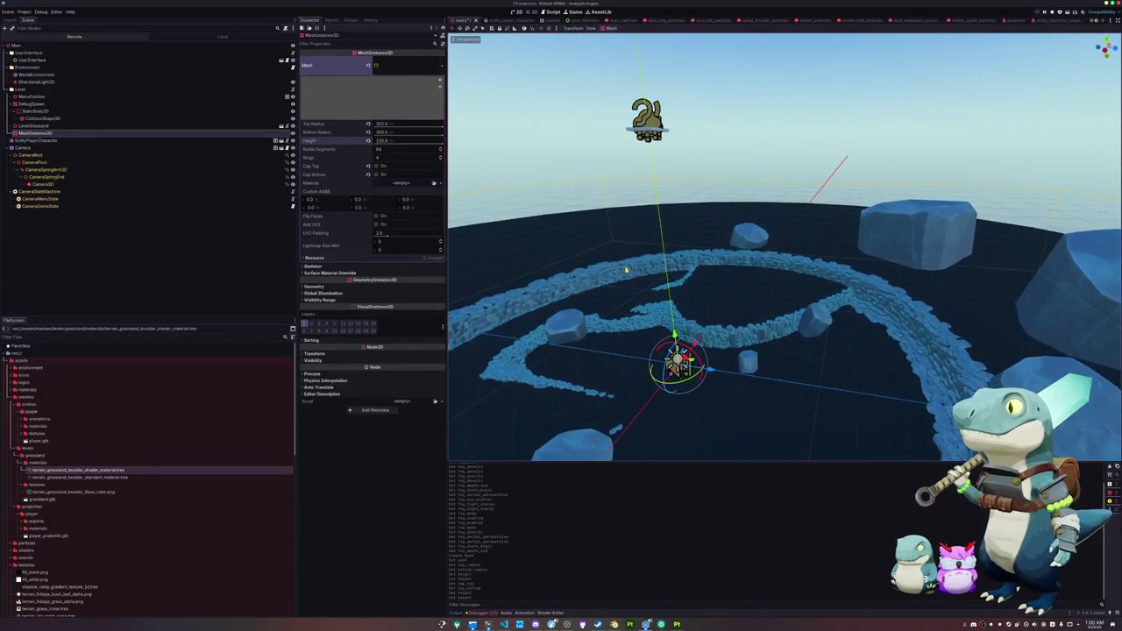
click(32, 104)
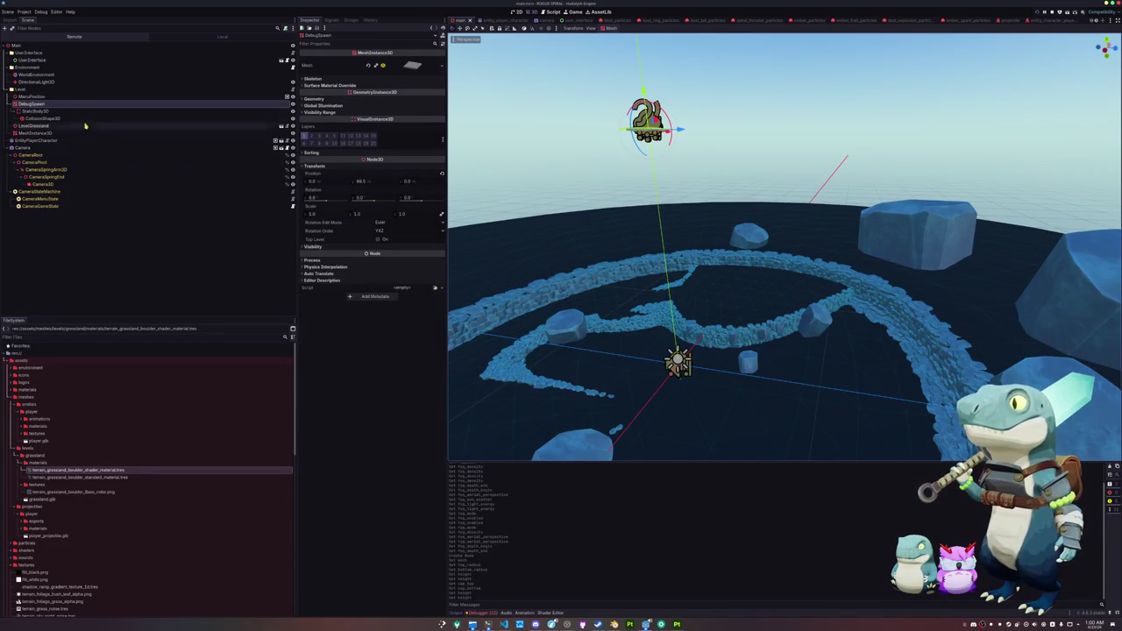
Step: Lower DebugSpawn and MenuPosition together by about 29 units on the Y axis
ctrl+click(35, 96)
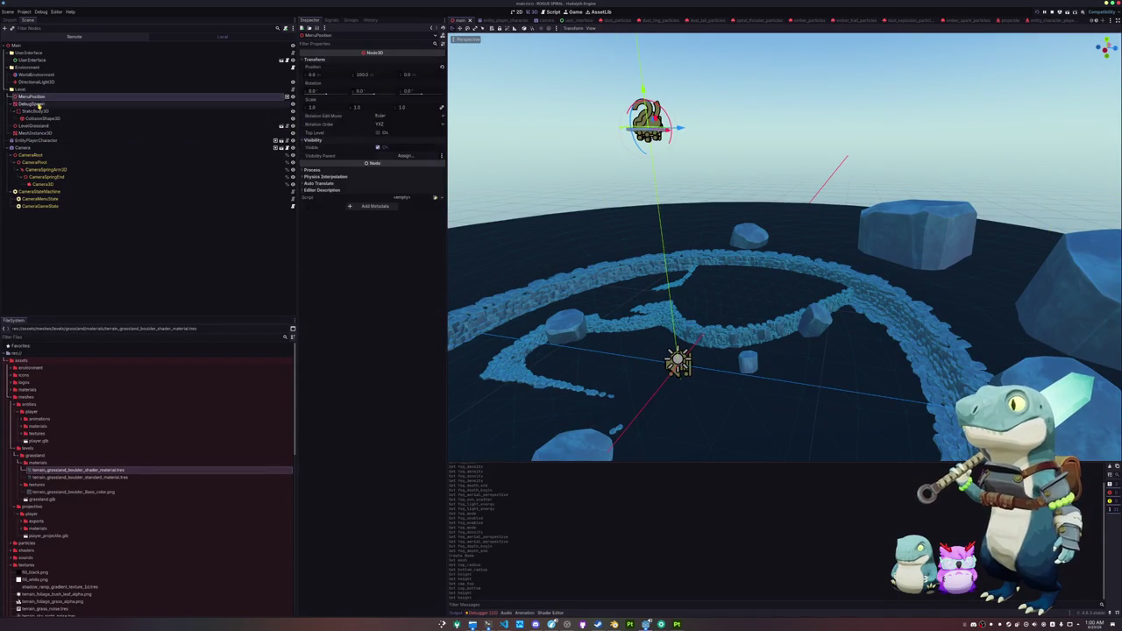
drag(645, 87, 640, 233)
key(f)
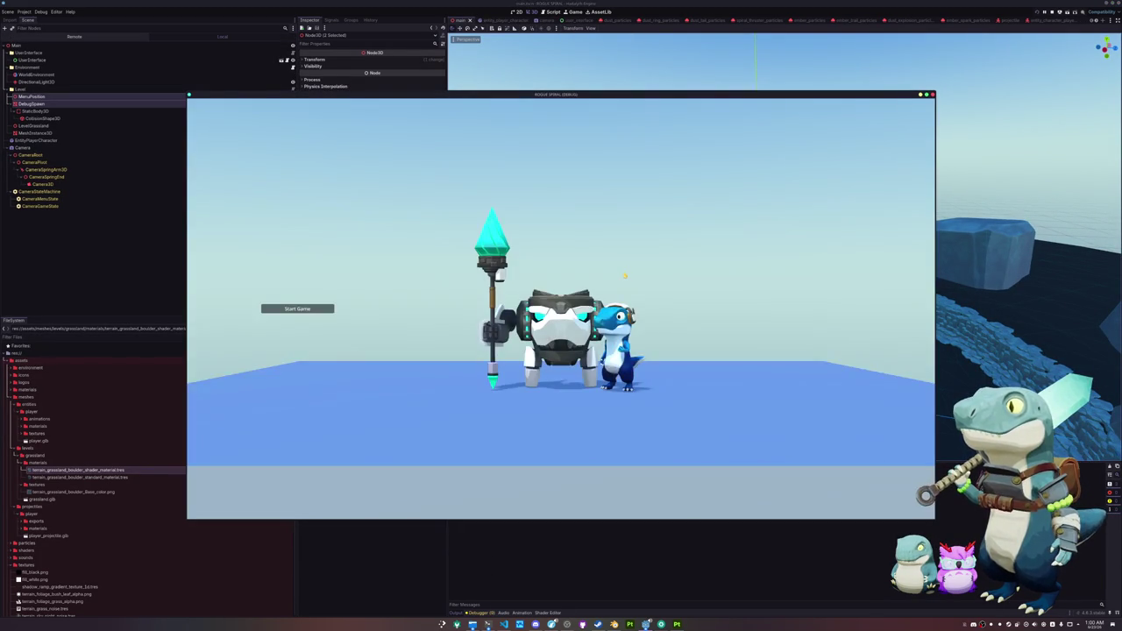
Step: Test-run the game, then set WorldEnvironment's Fog Aerial Perspective to 0
click(283, 309)
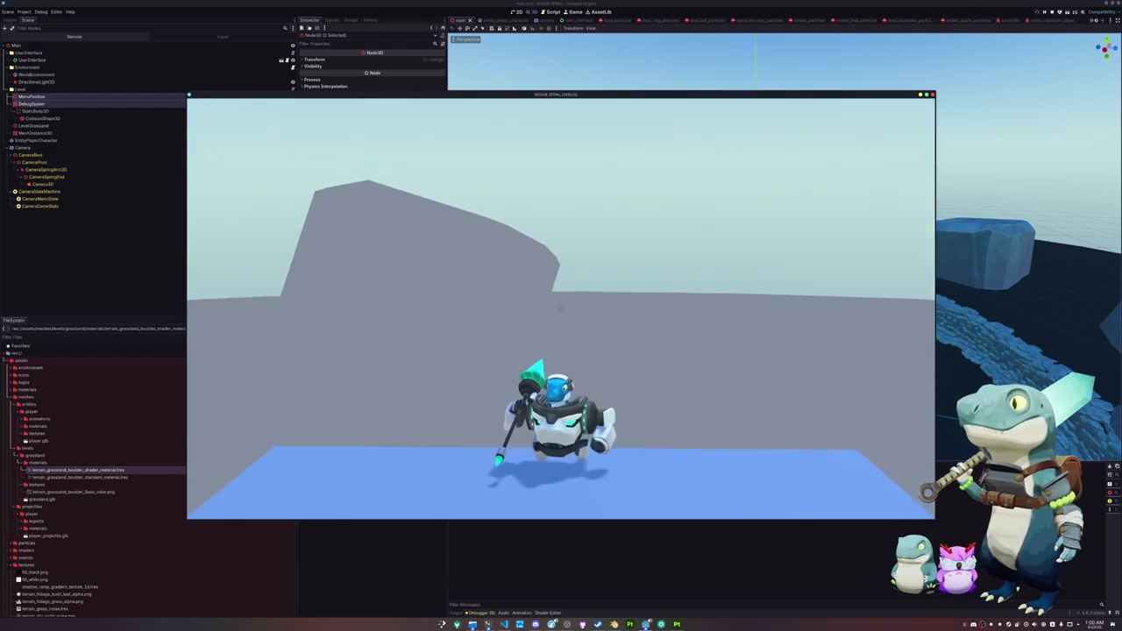
key(Escape)
click(562, 313)
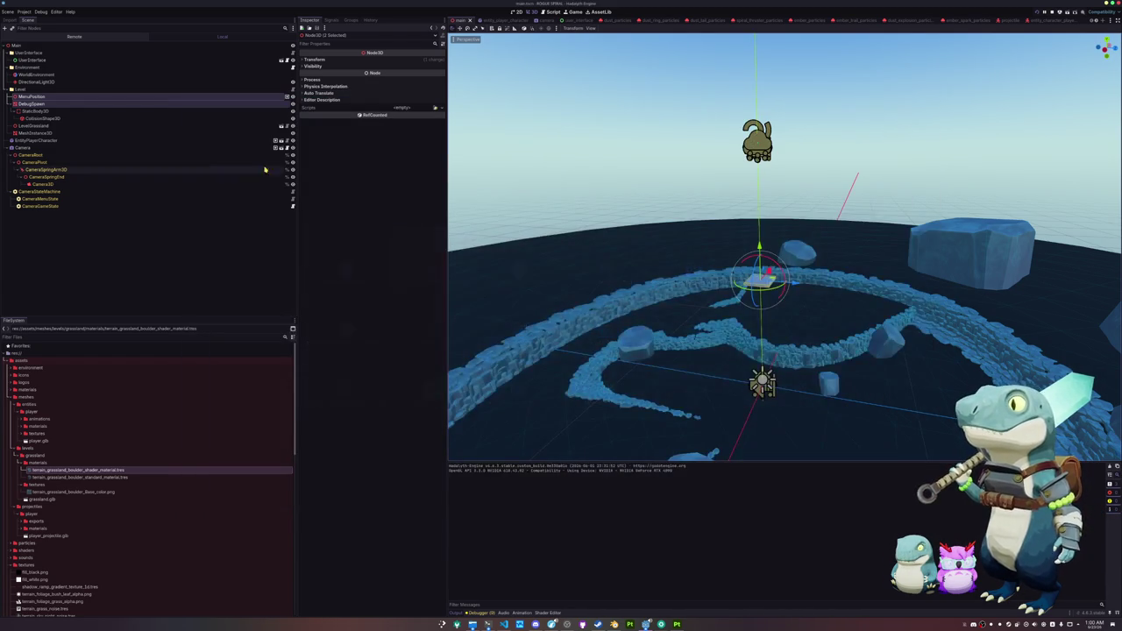
click(35, 75)
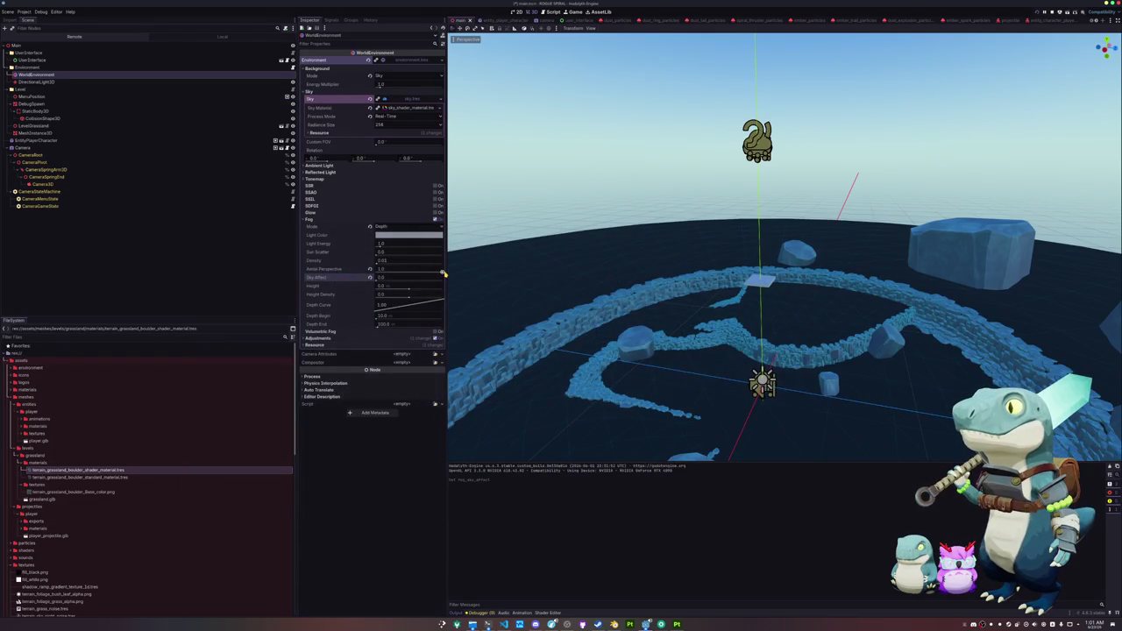
drag(442, 273, 375, 273)
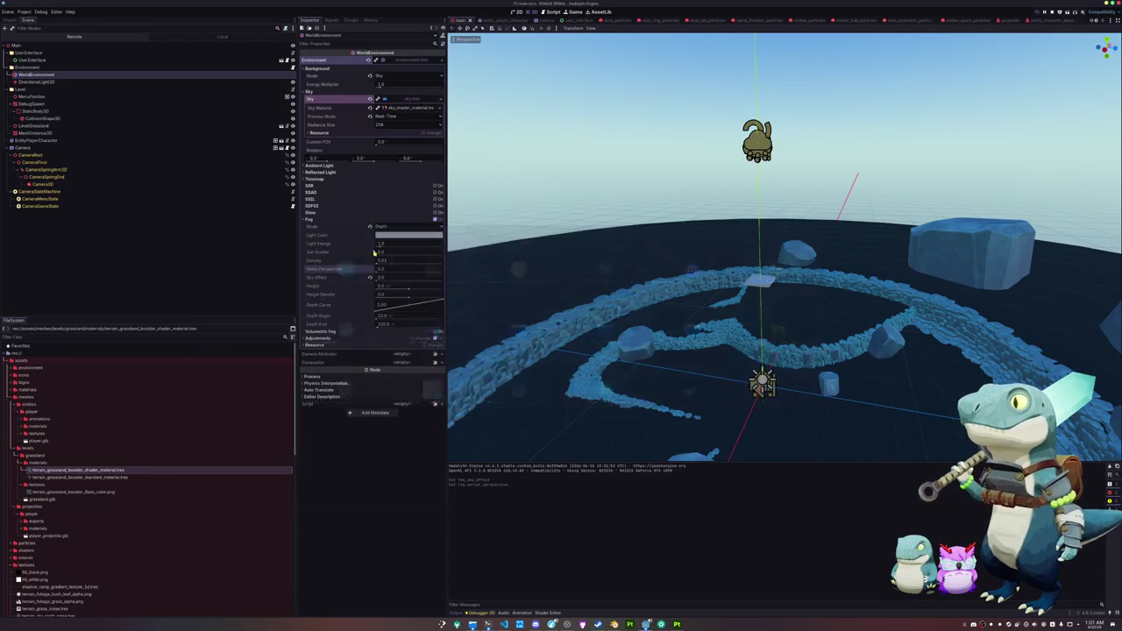
Step: Switch Fog Mode to Exponential, then disable the environment fog
click(370, 226)
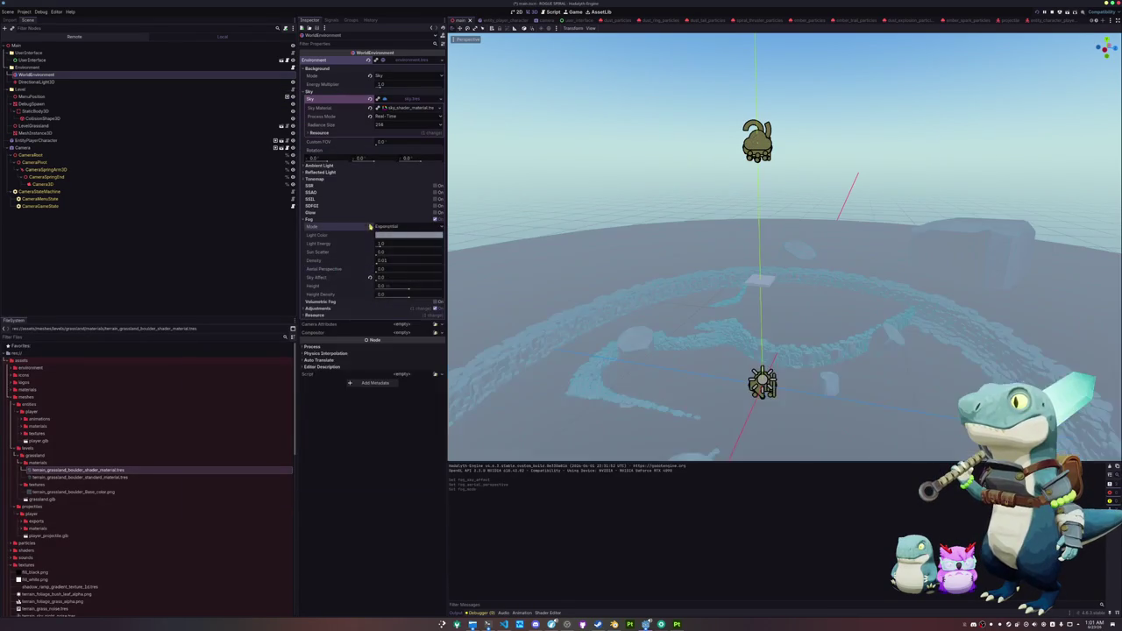
click(440, 222)
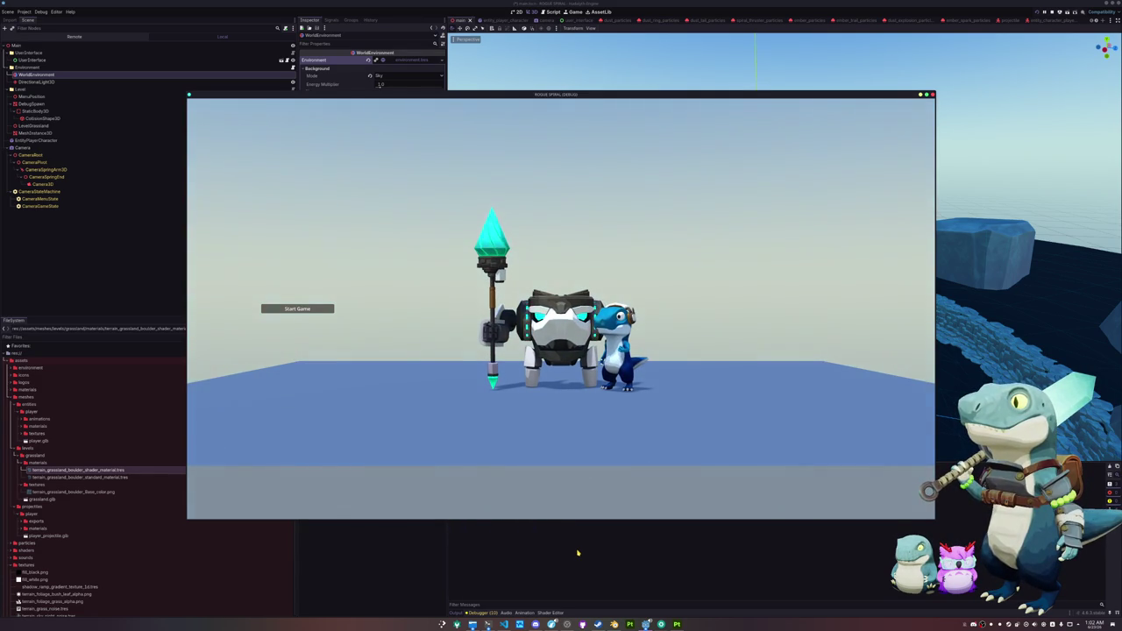
Step: Stop the running game and select the cylinder MeshInstance3D node
key(F8)
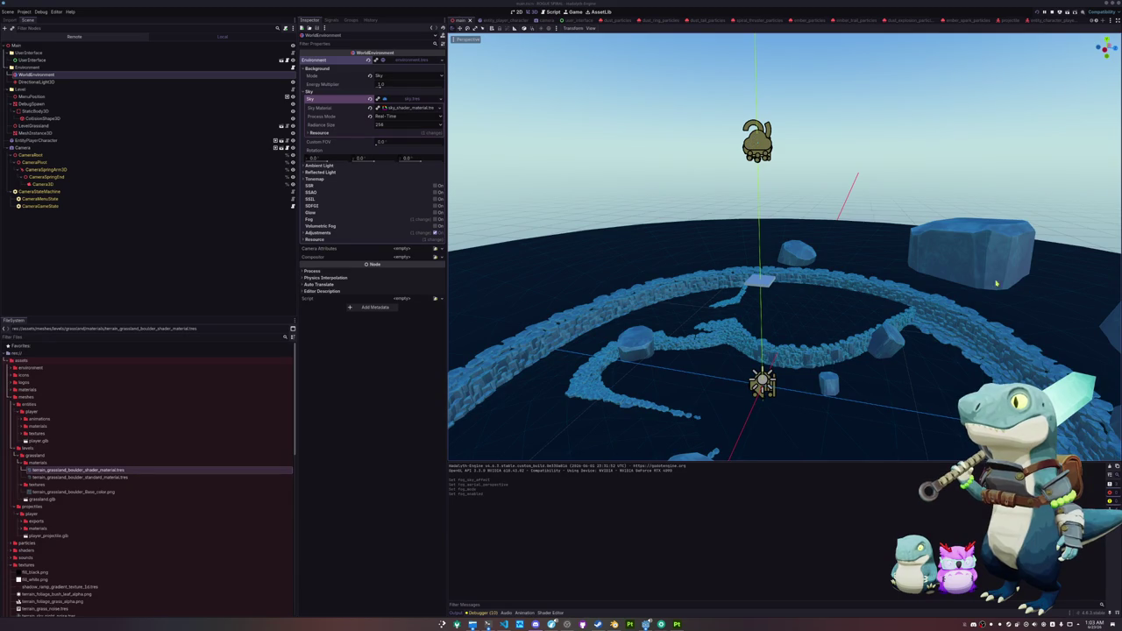
click(40, 132)
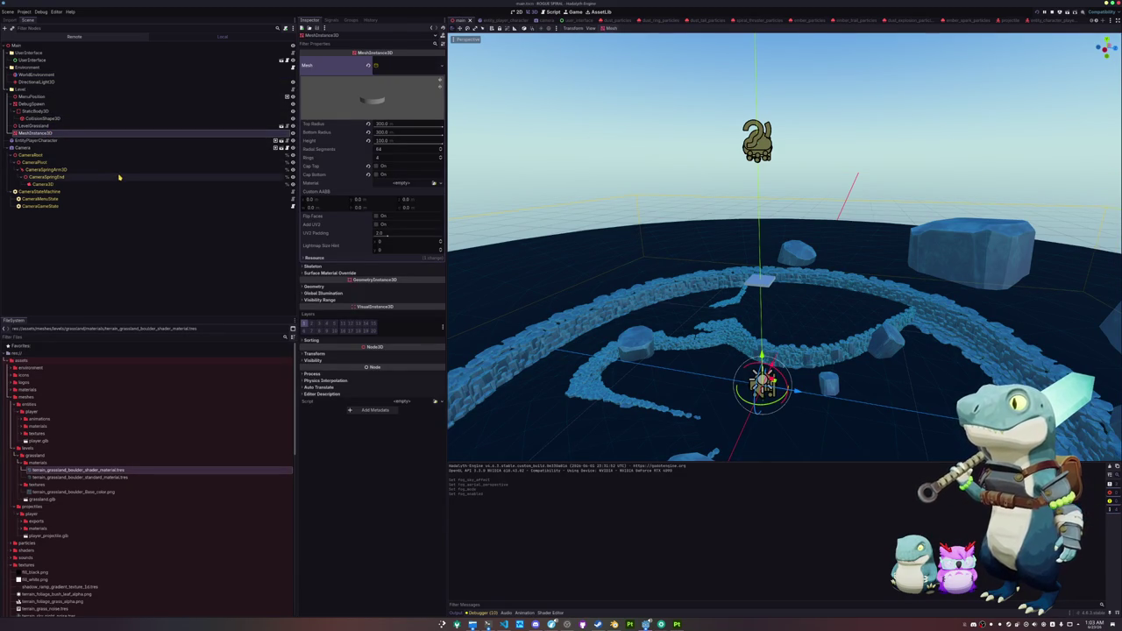
Step: Rename the node FogCylinderMeshInstance3D and give it a new ShaderMaterial
text(FogCylinder)
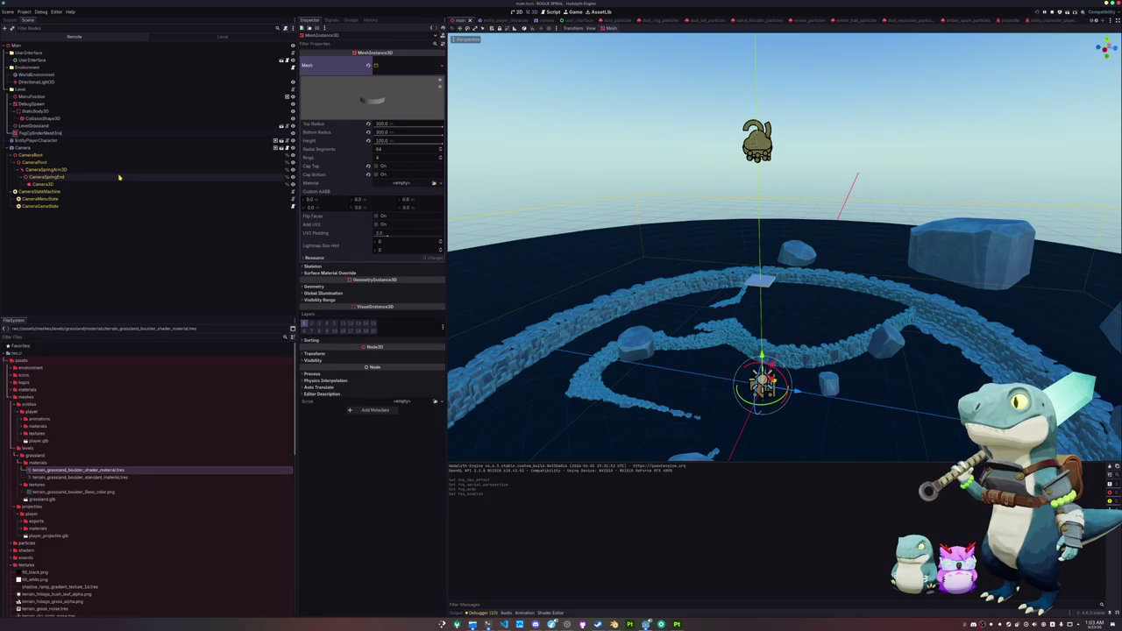
key(Return)
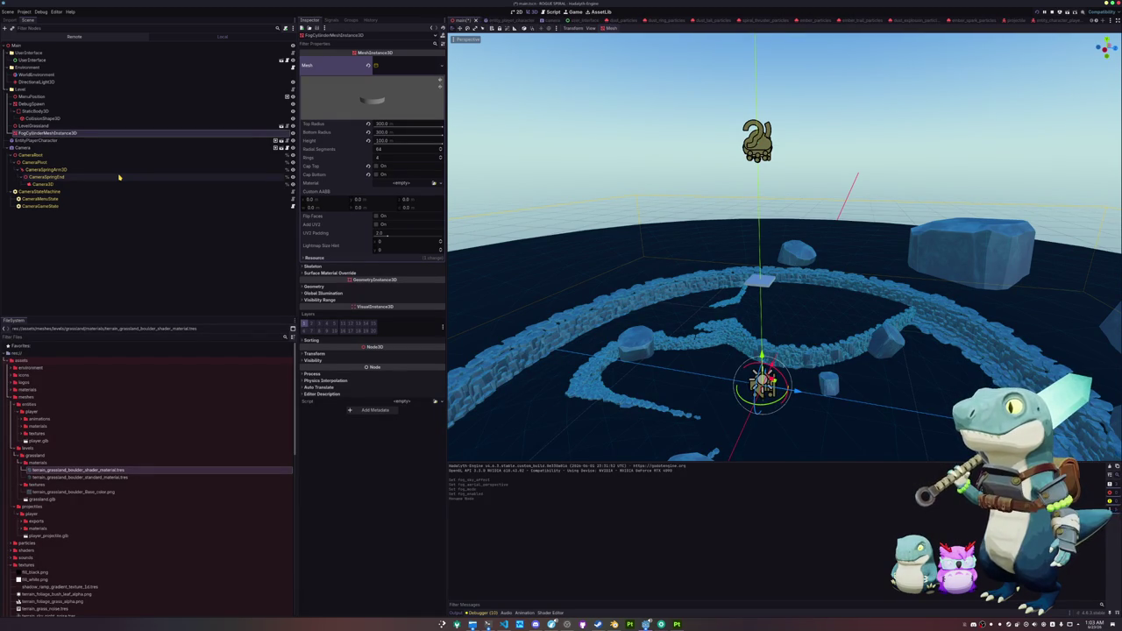
click(417, 186)
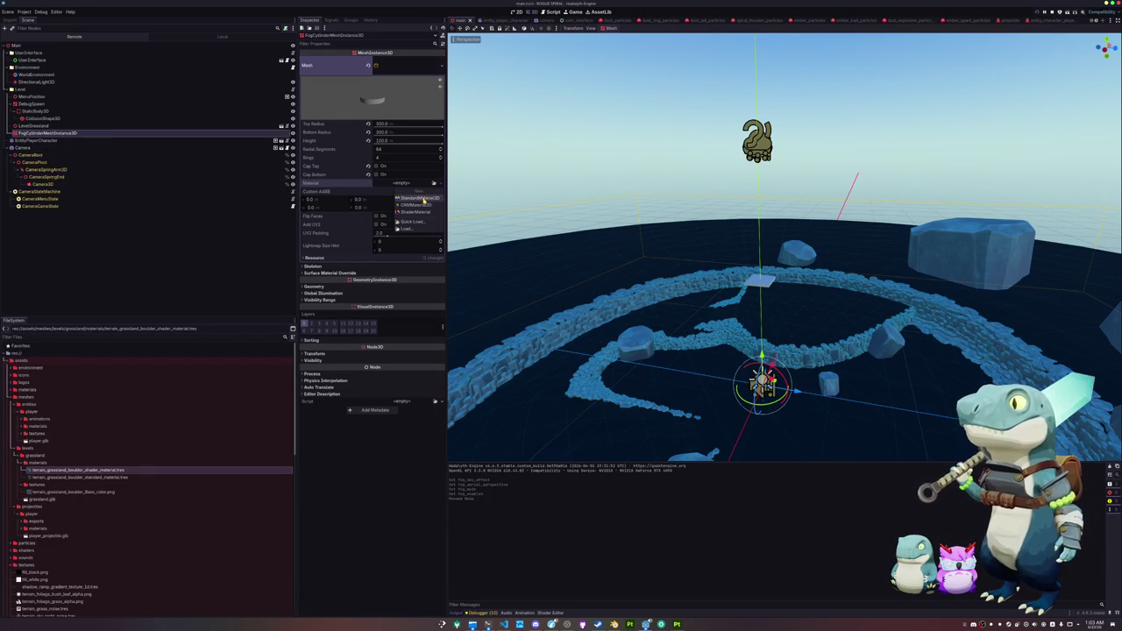
click(420, 216)
click(419, 192)
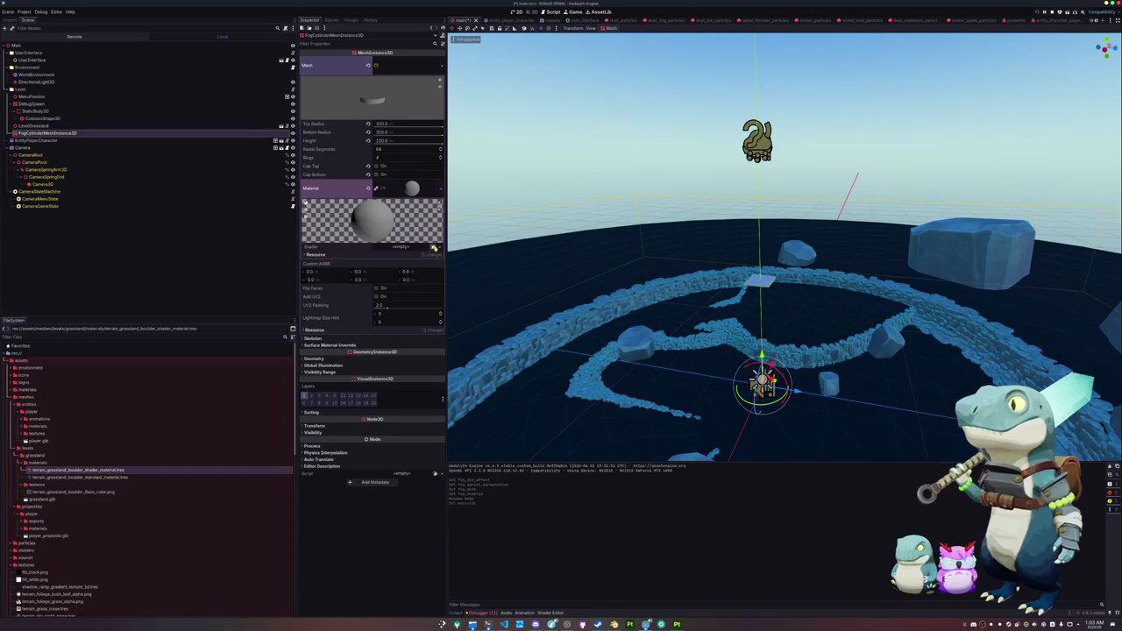
Step: Load the standard_material_fog shader into the material and open its code
click(433, 248)
text(fog)
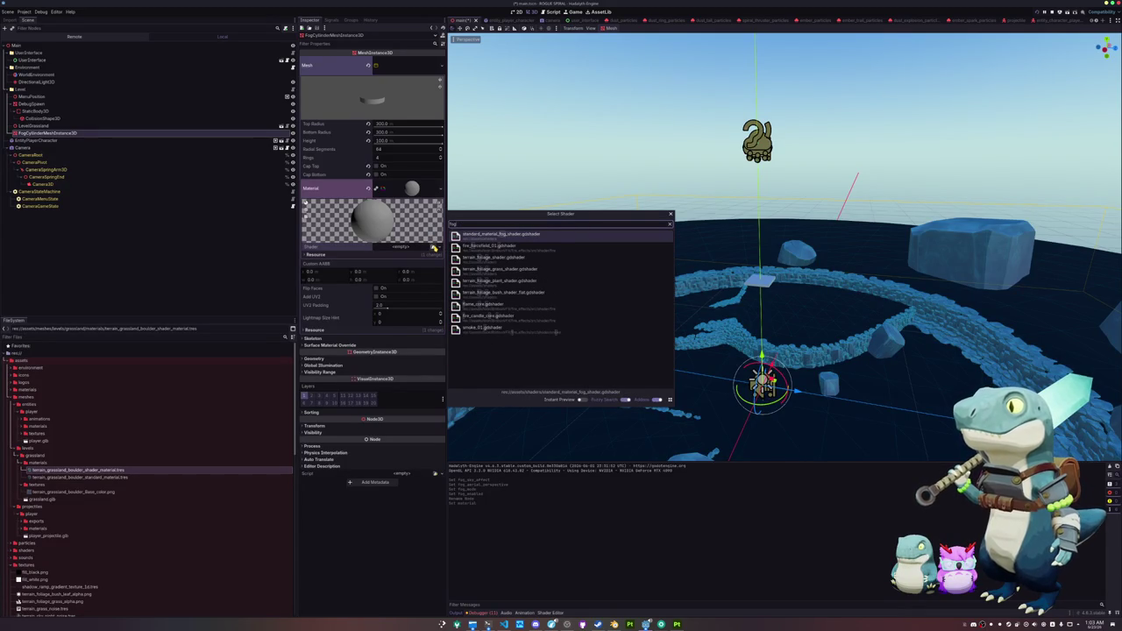
key(Return)
click(428, 248)
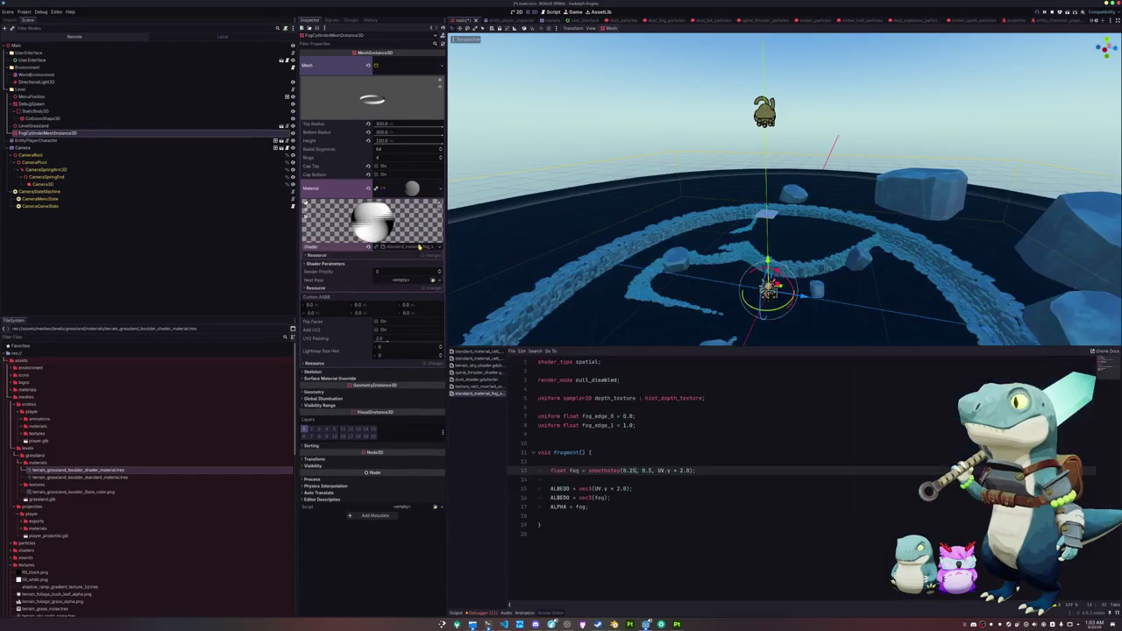
Step: Preview a wider Fog Edge 1 falloff, then revert Fog Edge 1 and Fog Edge 0 to defaults
scroll(666, 256, up, 5)
scroll(667, 257, up, 3)
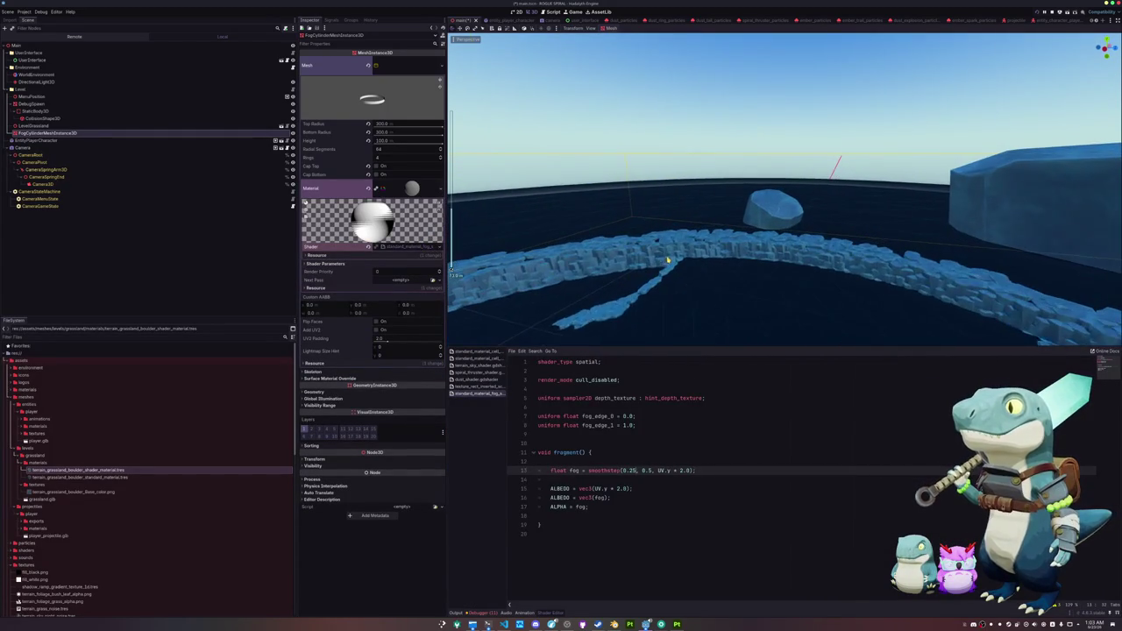
scroll(646, 318, up, 3)
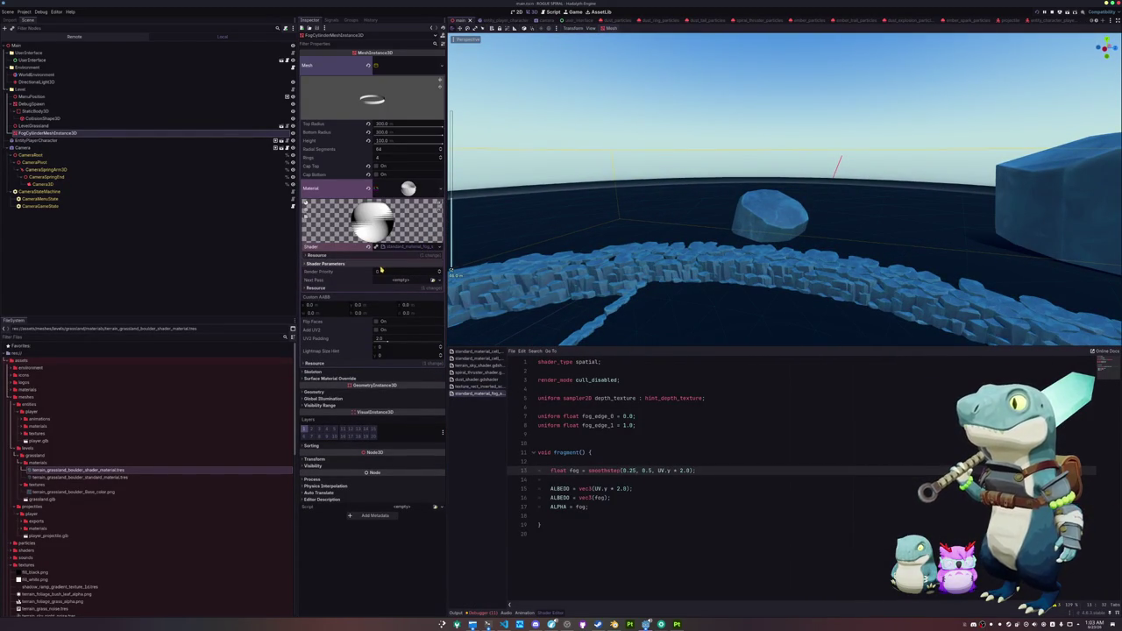
click(391, 263)
mouse_move(384, 281)
mouse_down()
mouse_move(408, 281)
mouse_move(368, 279)
mouse_move(412, 271)
mouse_up()
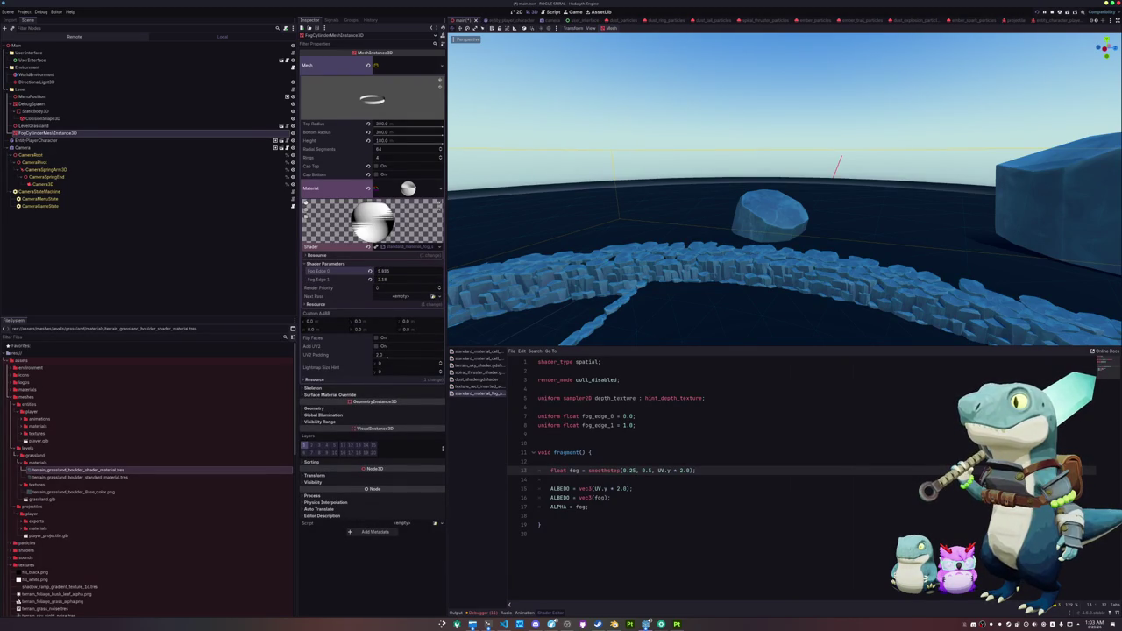
click(368, 278)
click(369, 271)
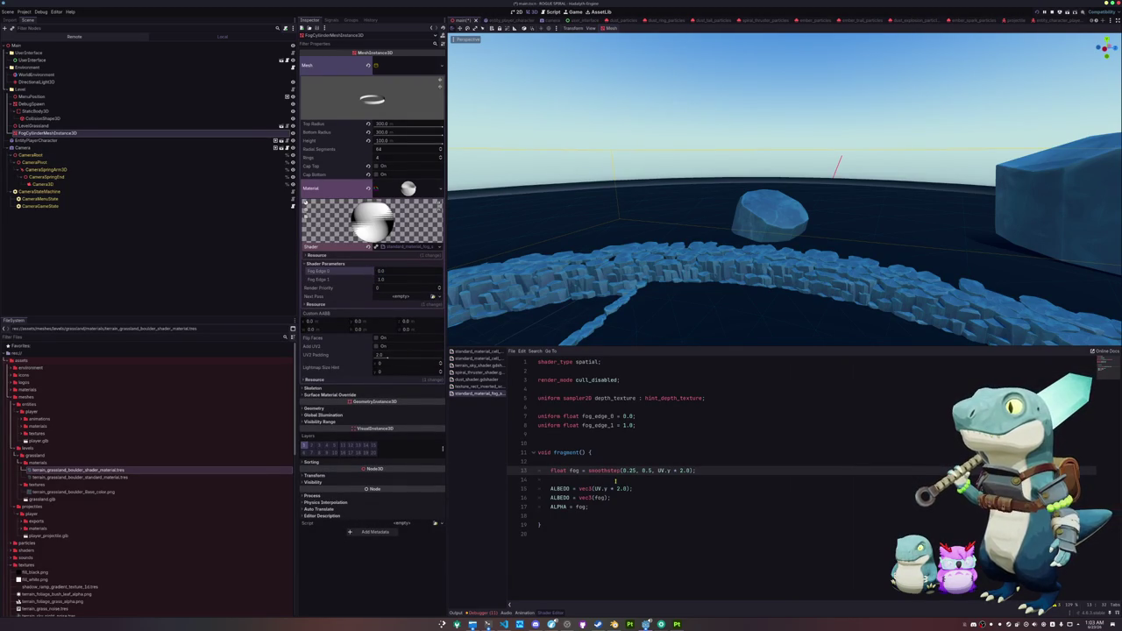
Step: Remove the doubling from the end of the fog calculation on line 13
click(662, 479)
drag(693, 471, 671, 470)
key(BackSpace)
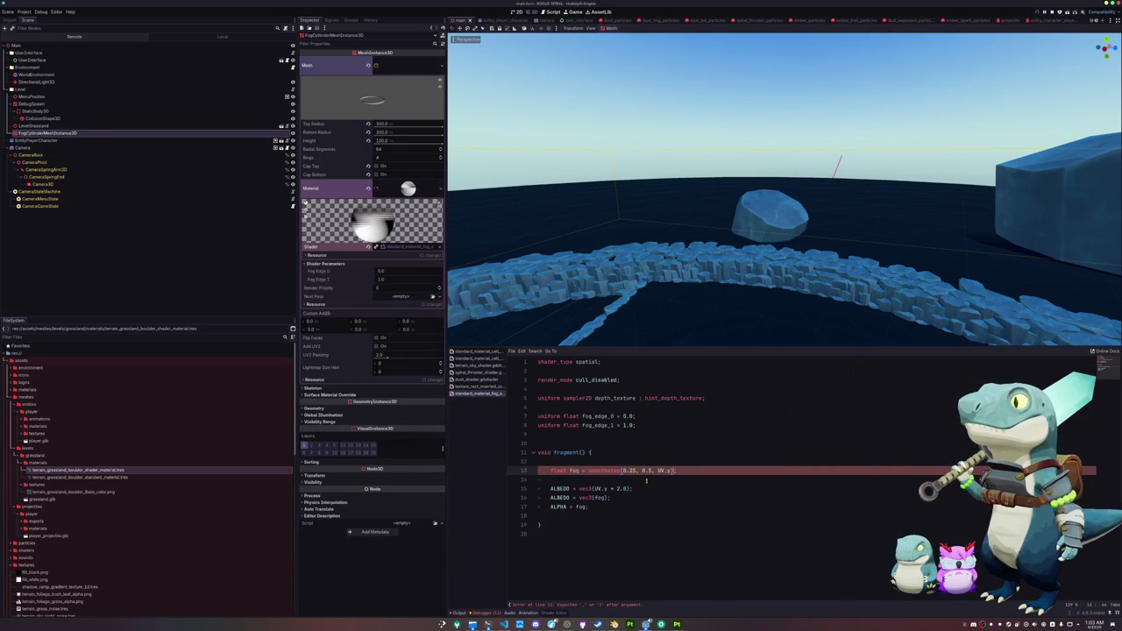
Step: Raise Fog Edge 1 to about 2, lift the cylinder, and try a higher Fog Edge 0 before resetting it
drag(384, 281, 412, 280)
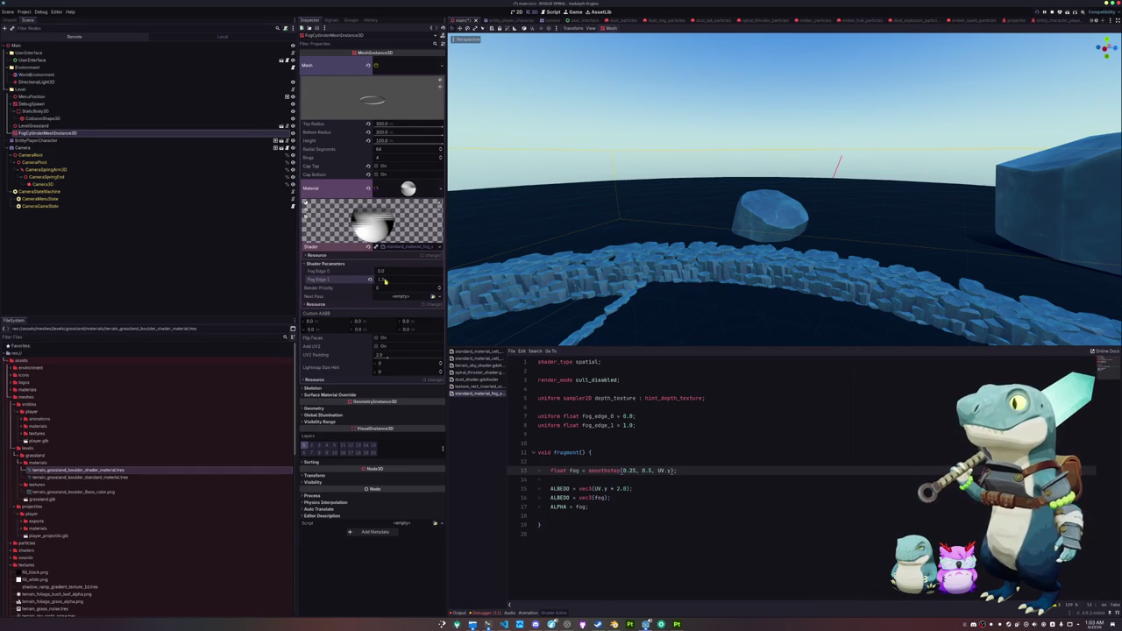
drag(733, 256, 728, 165)
scroll(785, 193, up, 3)
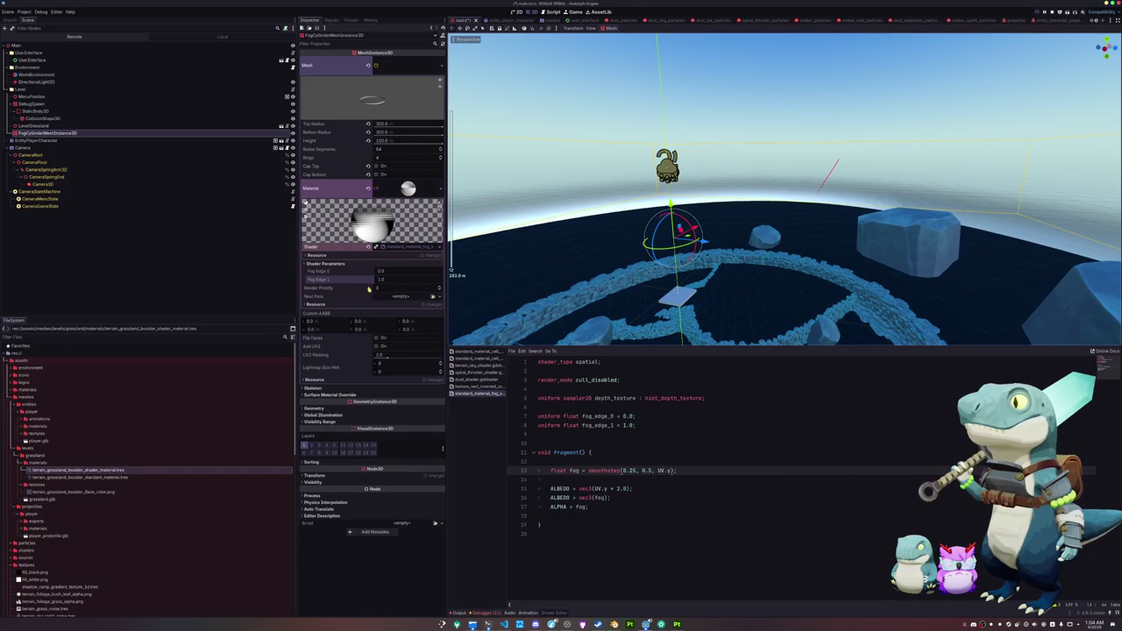
drag(384, 271, 420, 271)
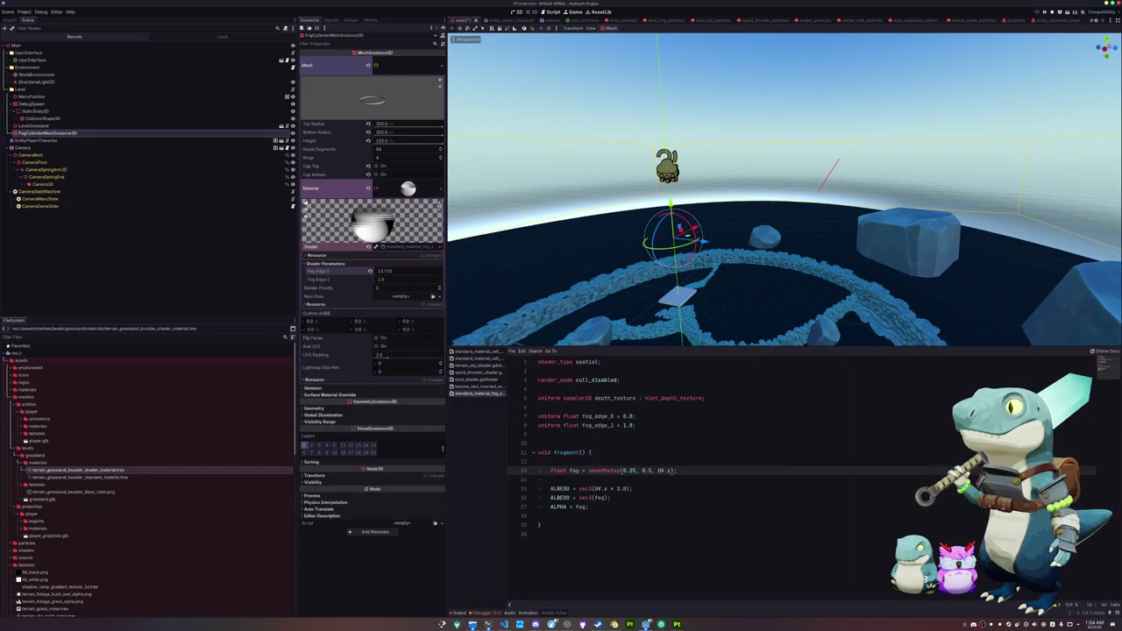
click(369, 271)
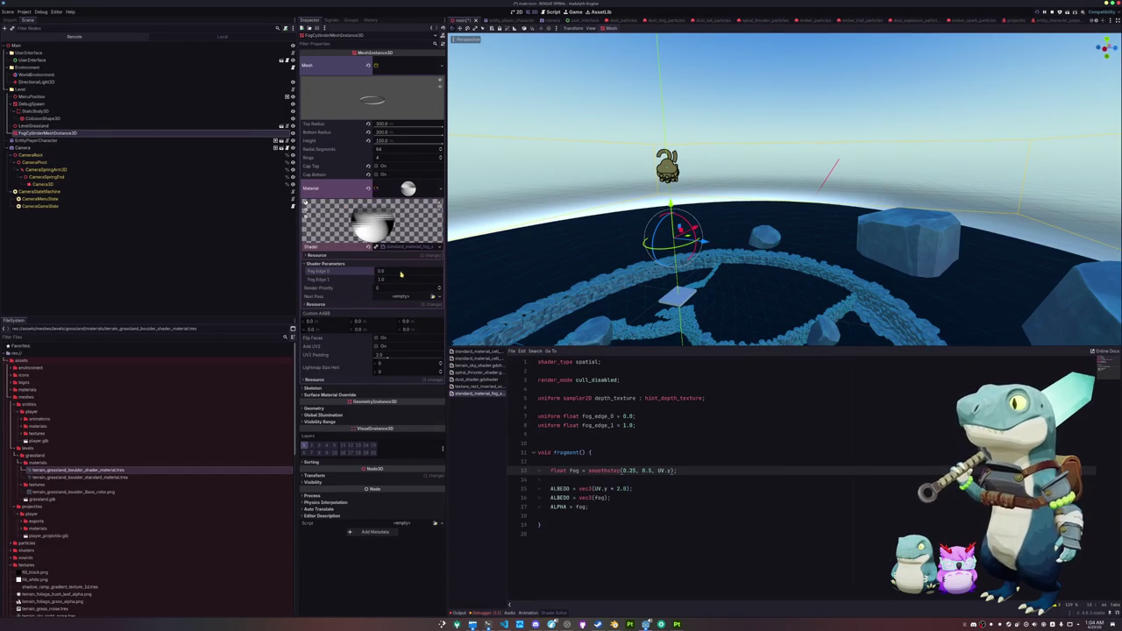
Step: Replace the smoothstep literals with the fog_edge_0 and fog_edge_1 uniforms
text(1)
click(384, 279)
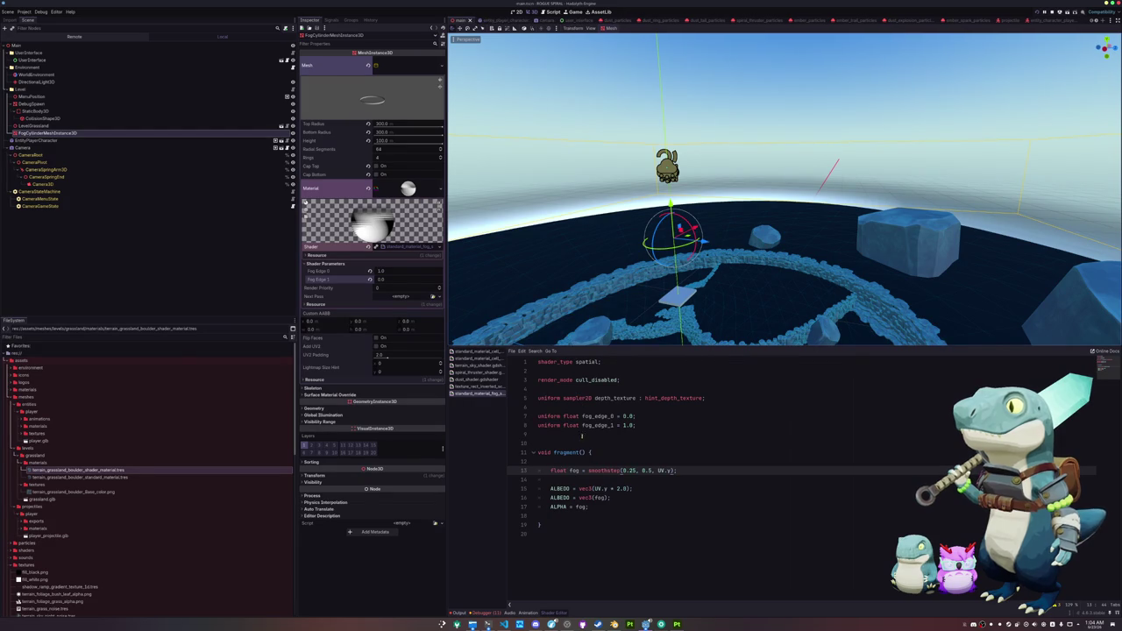
double_click(628, 471)
text(fog_edge)
key(Return)
text(fog_edge_1)
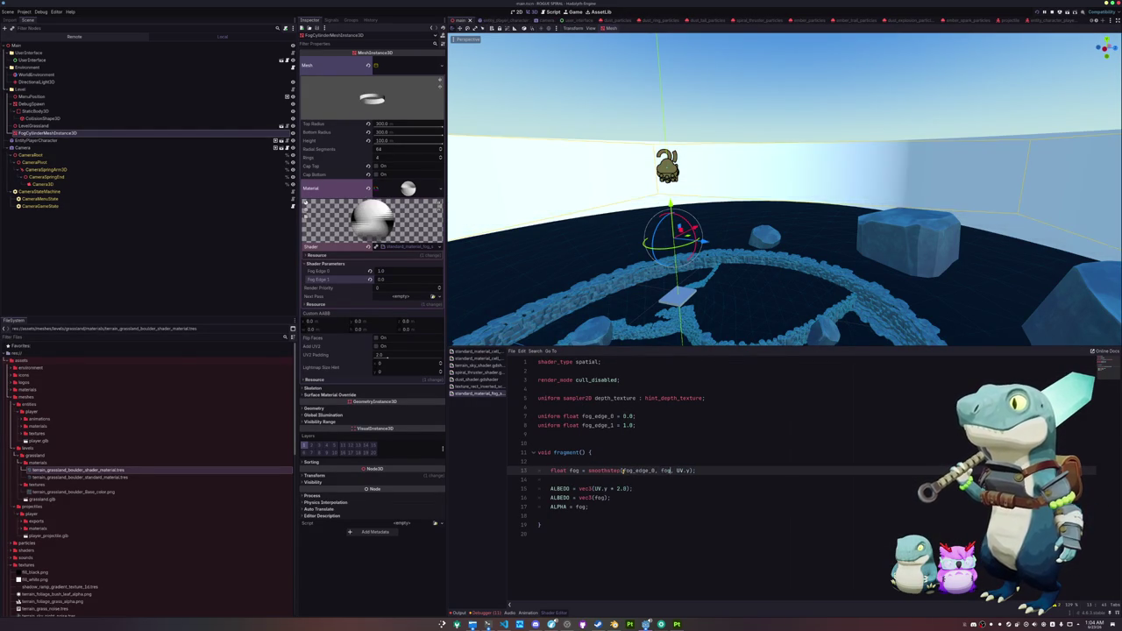
text(1)
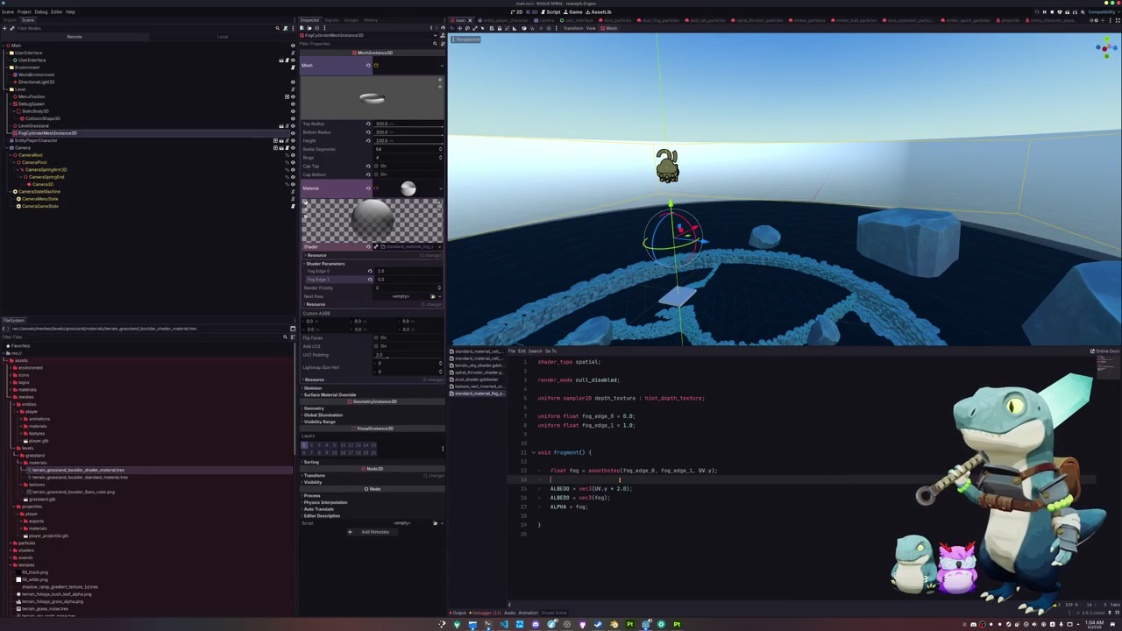
Step: Revert both Fog Edge parameters, then nudge Fog Edge 0 up to about 0.2
click(370, 272)
click(371, 280)
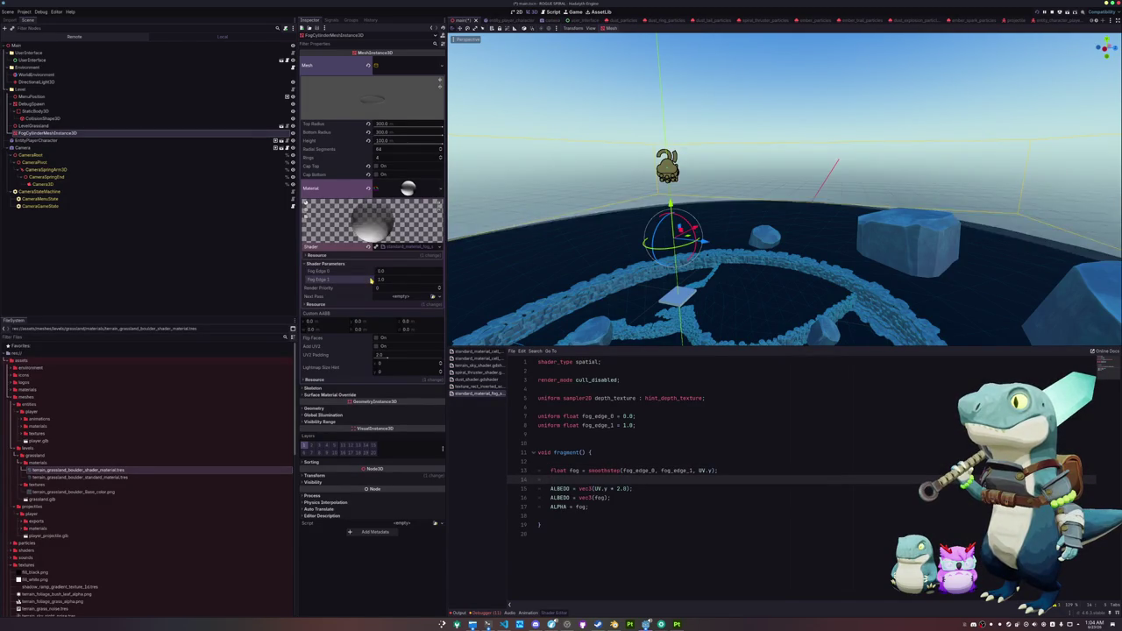
mouse_move(382, 274)
mouse_down()
mouse_move(394, 273)
mouse_move(386, 280)
mouse_up()
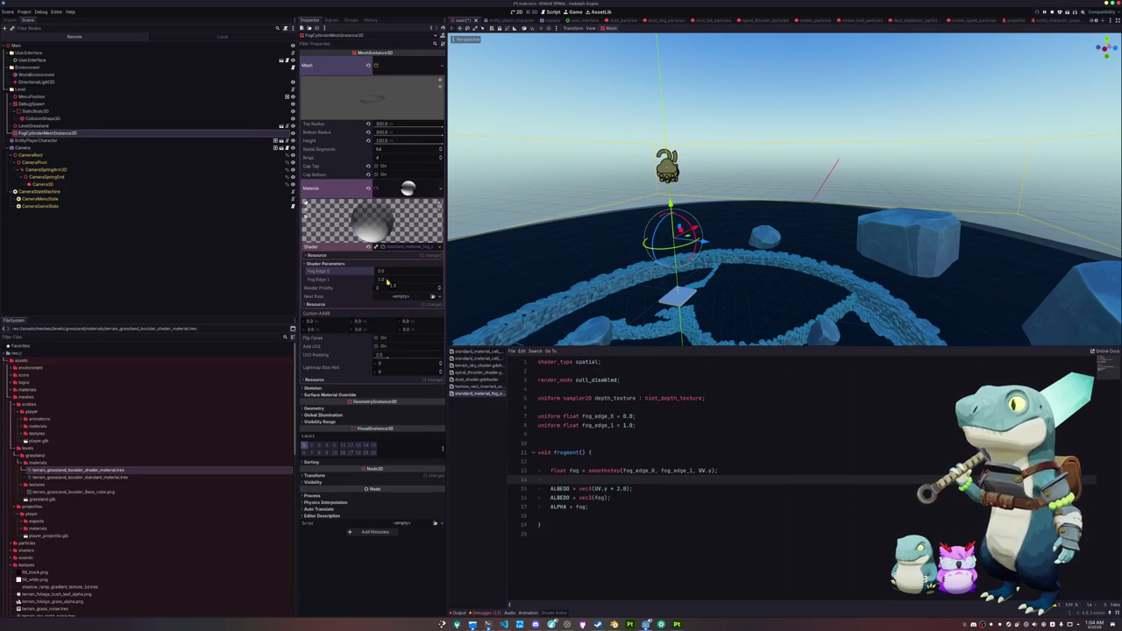
Step: Delete the ALBEDO lines, test Fog Edge 0 at 0.05, then reset it to 0.0
mouse_move(616, 501)
mouse_down()
mouse_move(647, 489)
mouse_move(638, 479)
mouse_up()
key(BackSpace)
key(BackSpace)
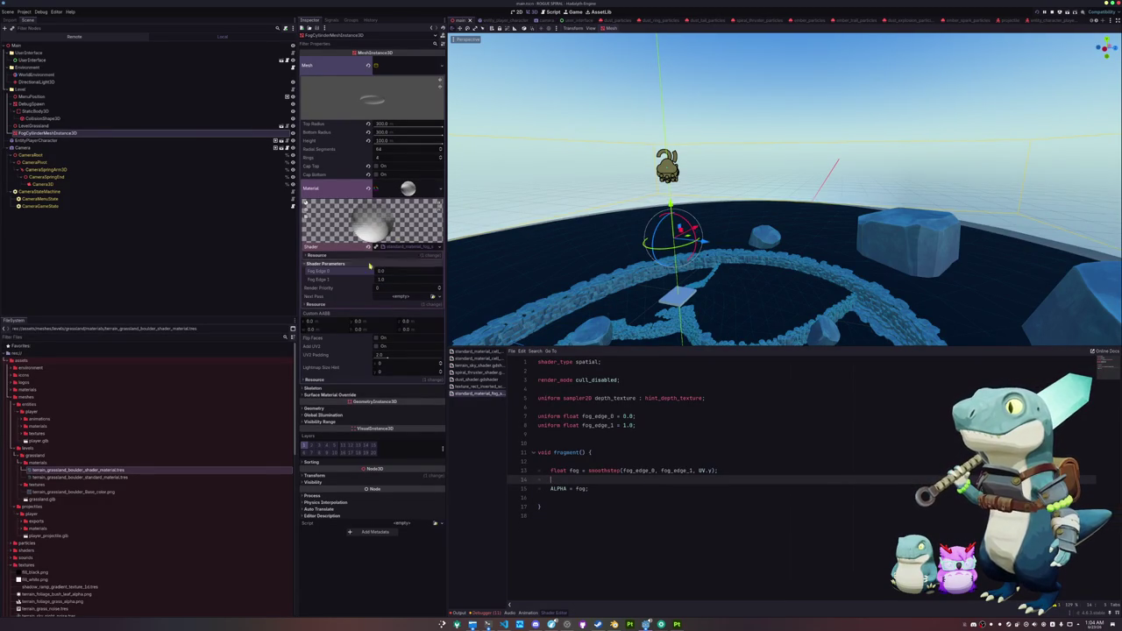
mouse_move(383, 272)
mouse_down()
mouse_move(426, 272)
mouse_move(363, 279)
mouse_move(399, 279)
mouse_up()
click(369, 271)
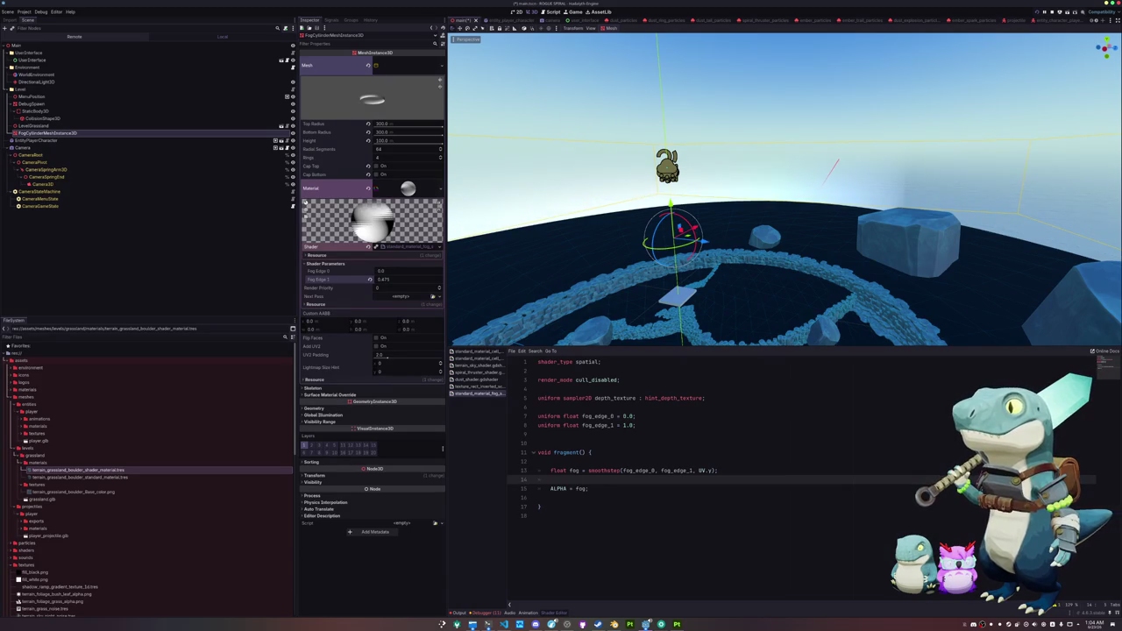
click(738, 100)
mouse_move(738, 100)
mouse_down()
mouse_move(727, 160)
mouse_move(731, 116)
mouse_up()
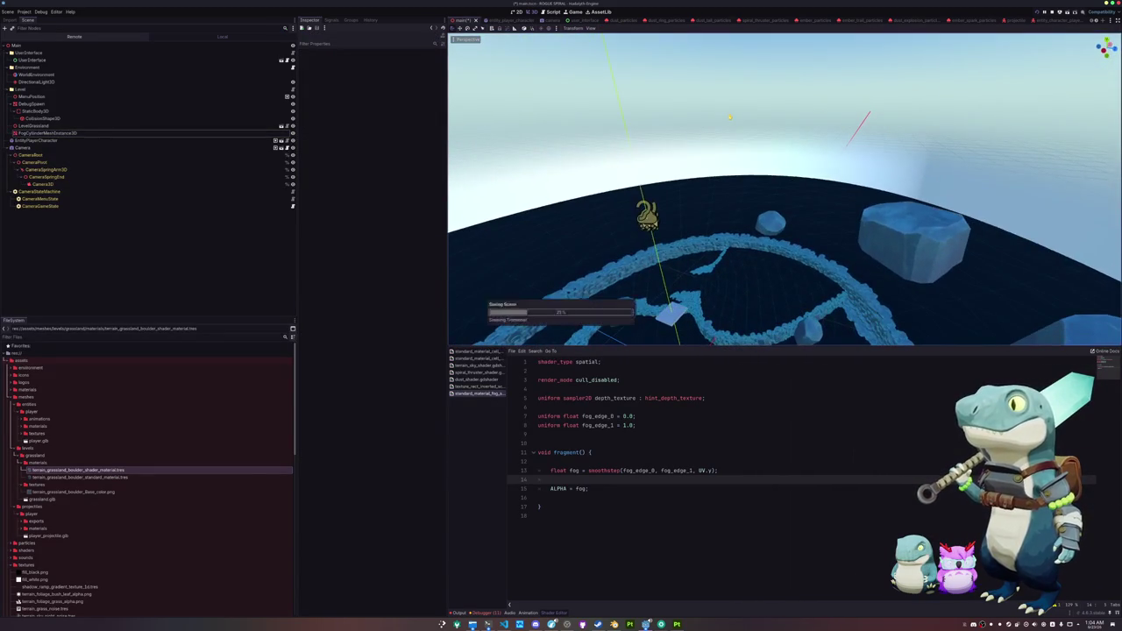
Step: Reselect and frame the fog cylinder, raise Fog Edge 1 to about 0.65, and add blank lines
click(46, 132)
key(f)
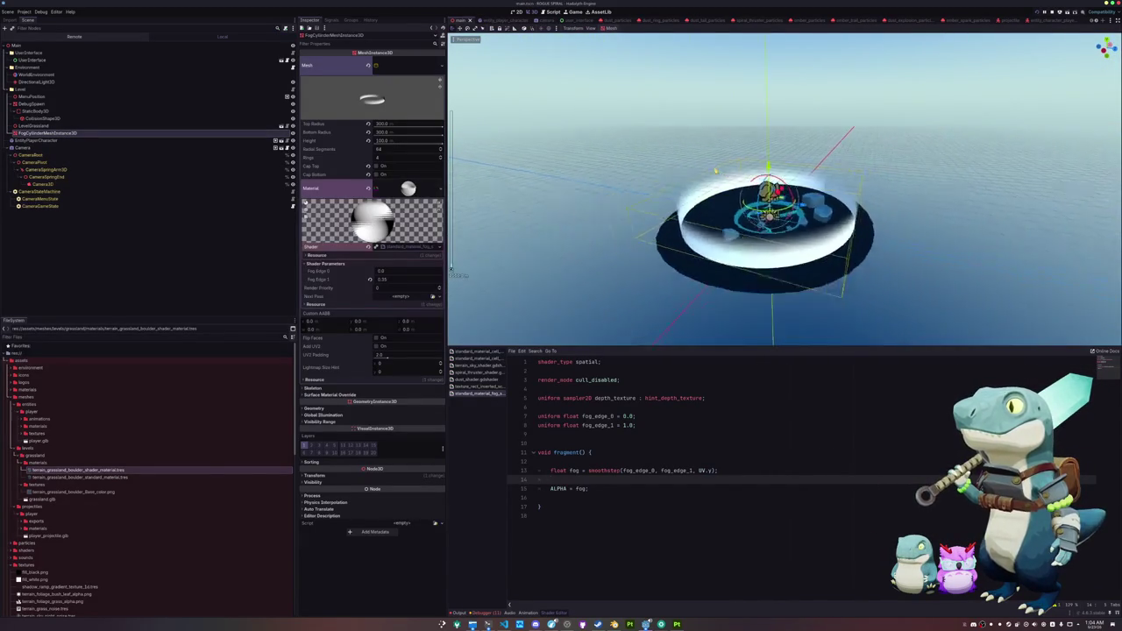
scroll(754, 228, up, 5)
mouse_move(371, 281)
mouse_down()
mouse_move(361, 281)
mouse_move(399, 280)
mouse_up()
mouse_move(754, 228)
mouse_down()
mouse_move(719, 220)
mouse_move(571, 257)
mouse_move(552, 234)
mouse_up()
scroll(553, 236, down, 3)
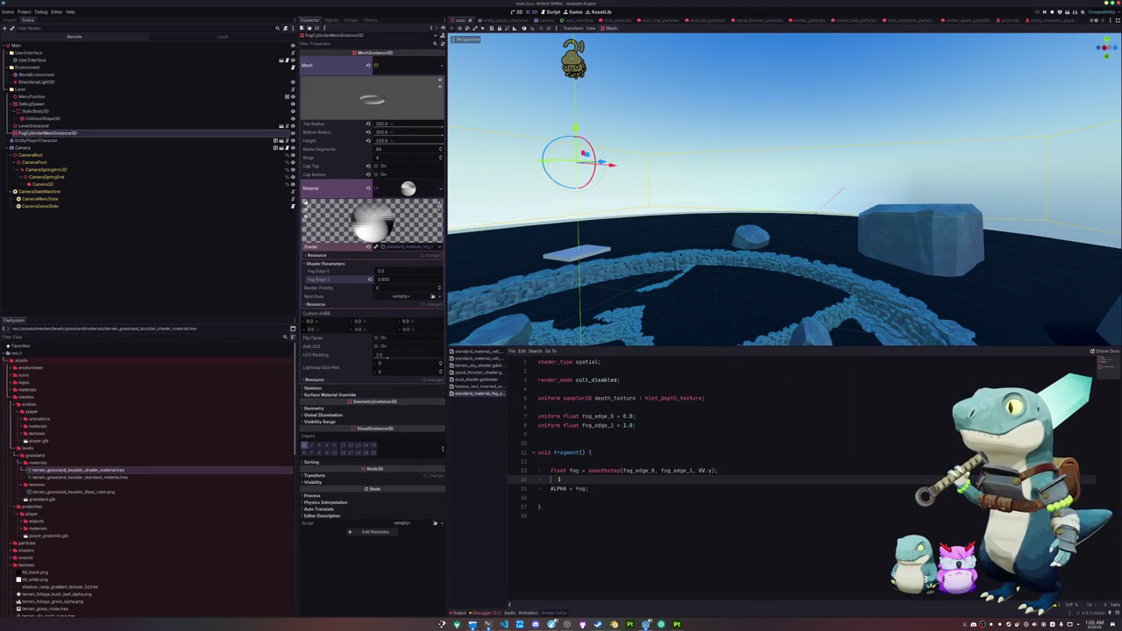
key(Return)
key(Return)
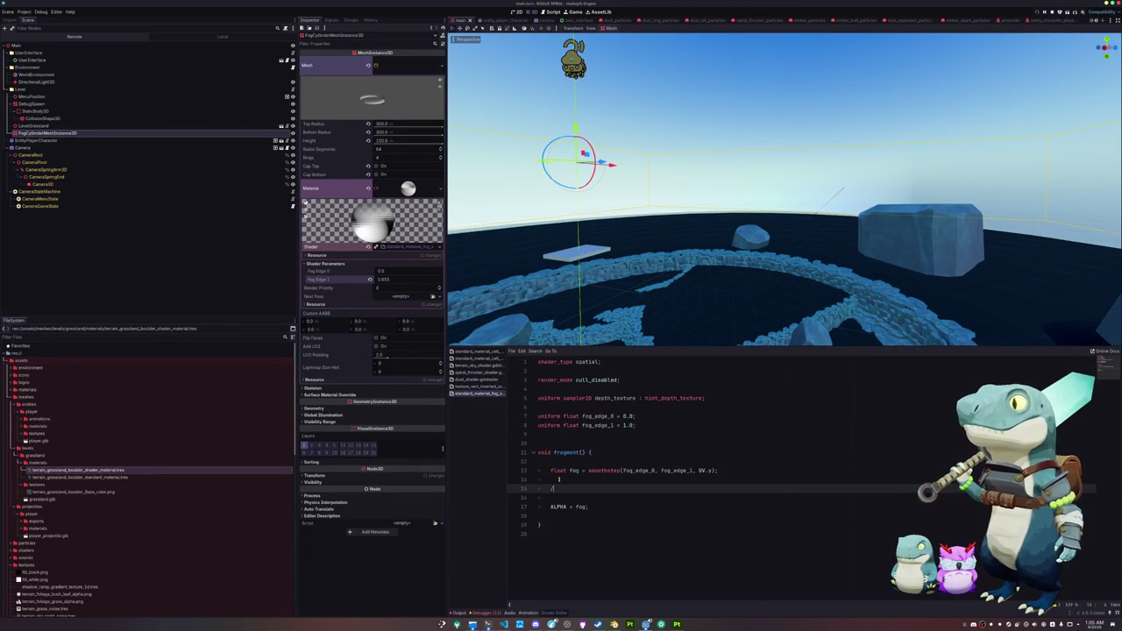
Step: Add a '// Render ontop???' comment and paste the depth-reconstruction code at fragment line 12
text(fog)
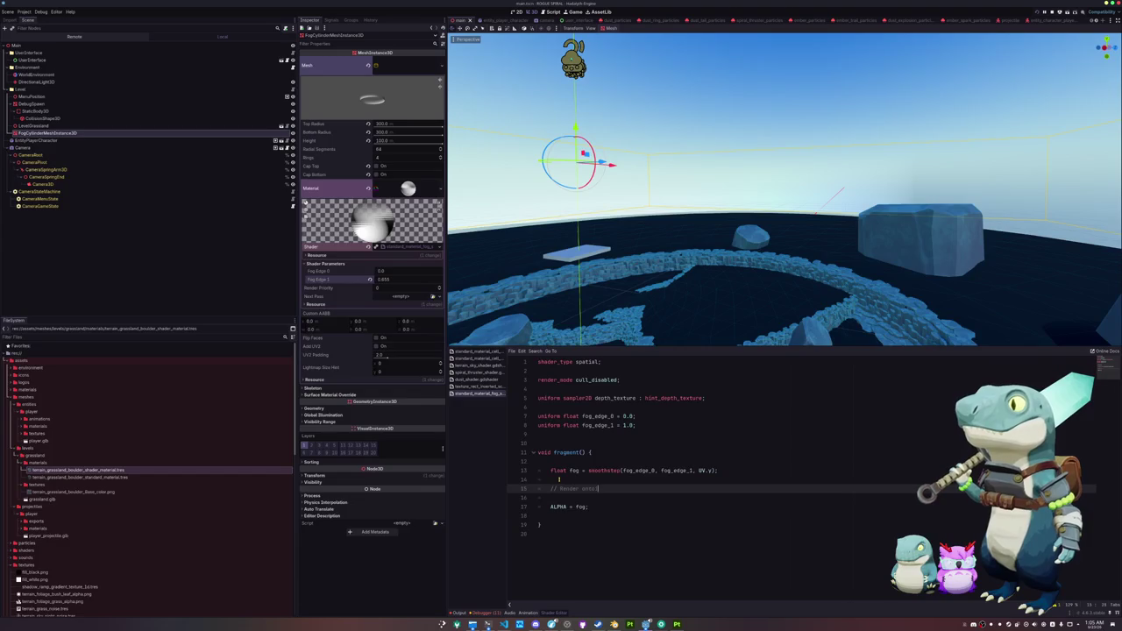
text( of)
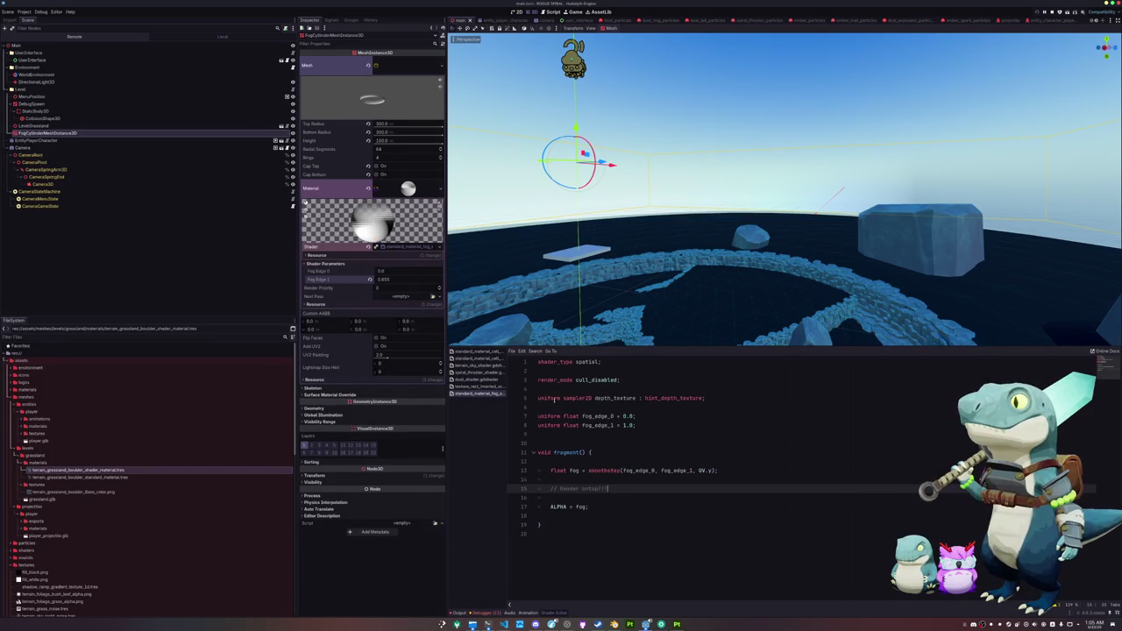
click(555, 387)
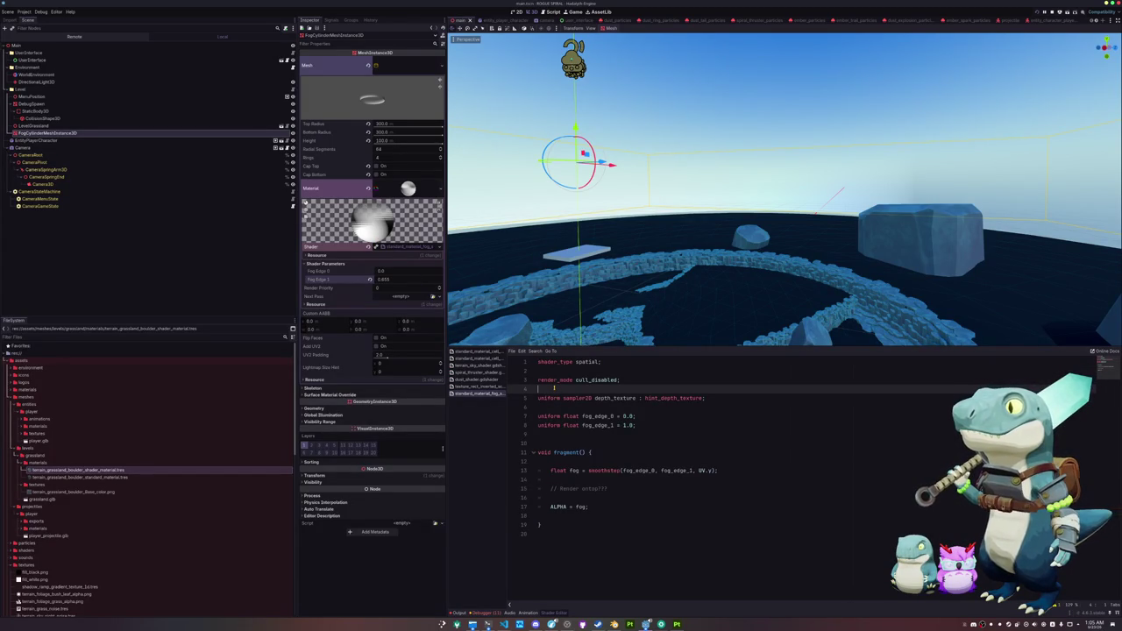
click(554, 406)
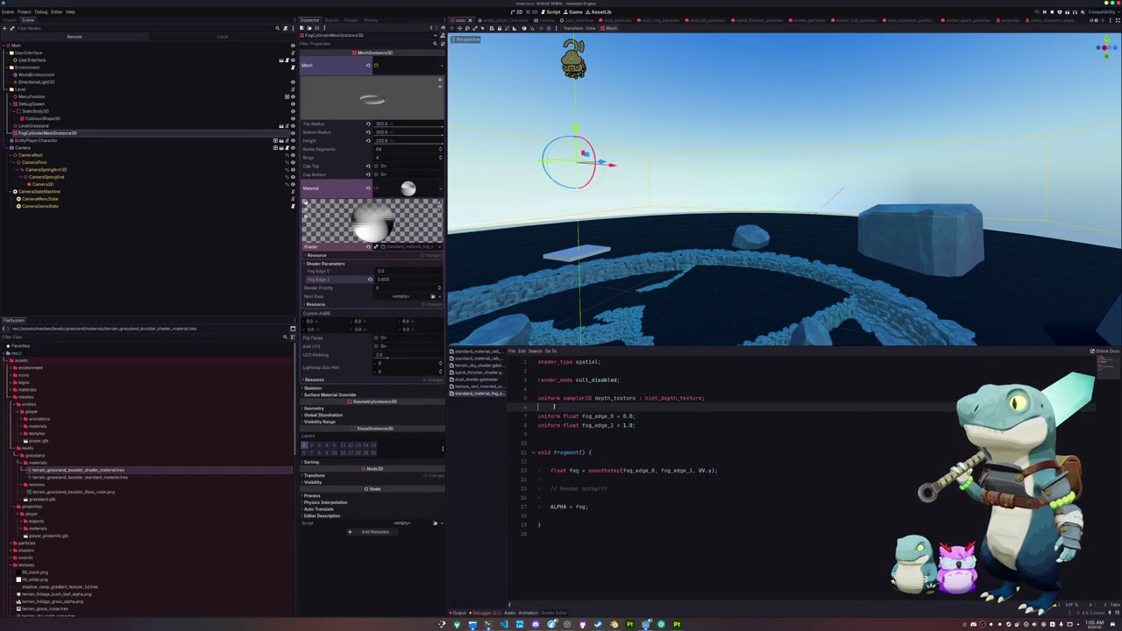
click(565, 461)
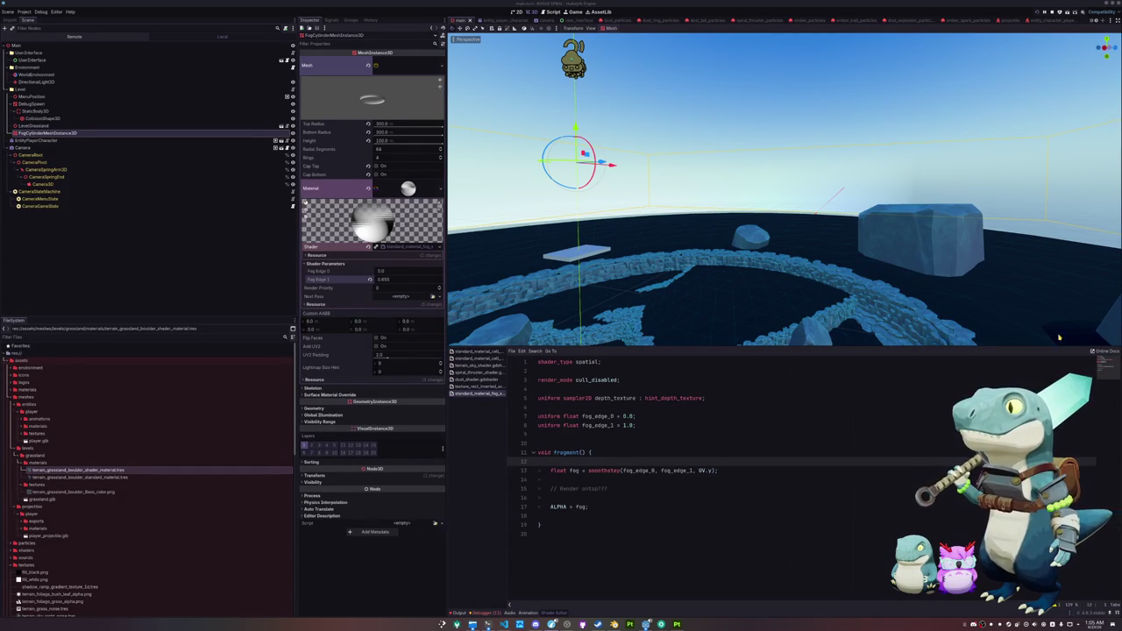
text(float depth = texture(depth_texture, SCREEN_UV).x;   vec3 ndc = vec3(SCREEN_UV * 2.0 - 1.0, depth);   vec4 view = INV_PROJECTION_MATRIX * vec4(ndc, 1.0);   view.xyz /= view.w;   float linear_depth = -view.z;    vec4 world = INV_VIEW_MATRIX * INV_PROJECTION_MATRIX * vec4(ndc, 1.0);   vec3 world_position = world.xyz / world.w;    // Visualize linear depth   ALBEDO.rgb = vec3(fract(linear_depth));)
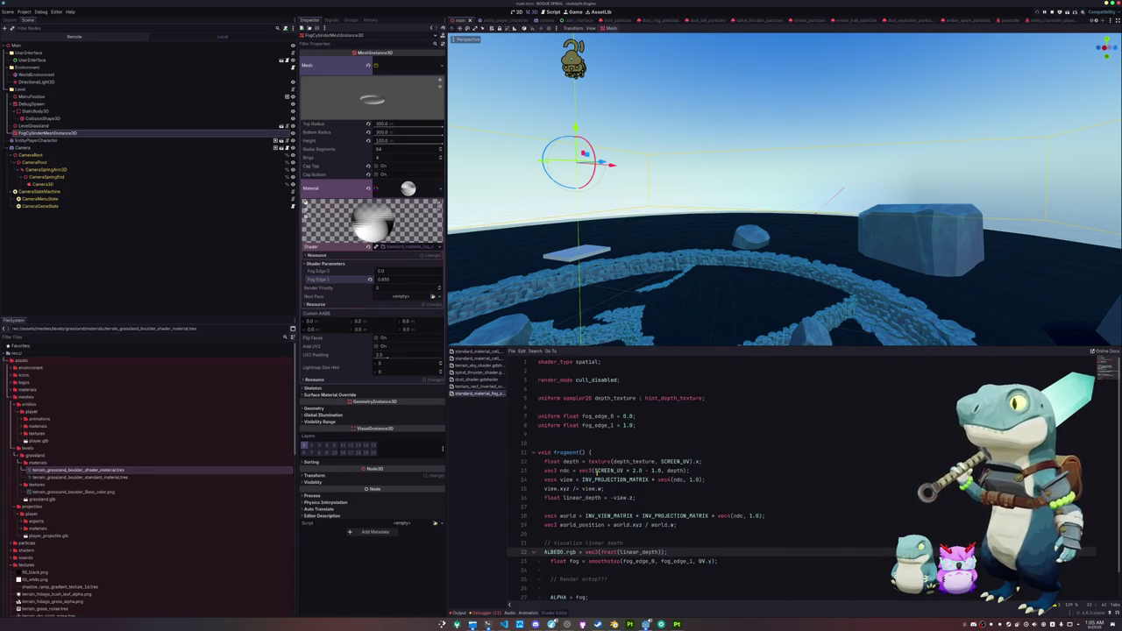
Step: Re-indent the pasted depth-reconstruction lines
key(shift+Up)
key(shift+Up)
key(shift+Up)
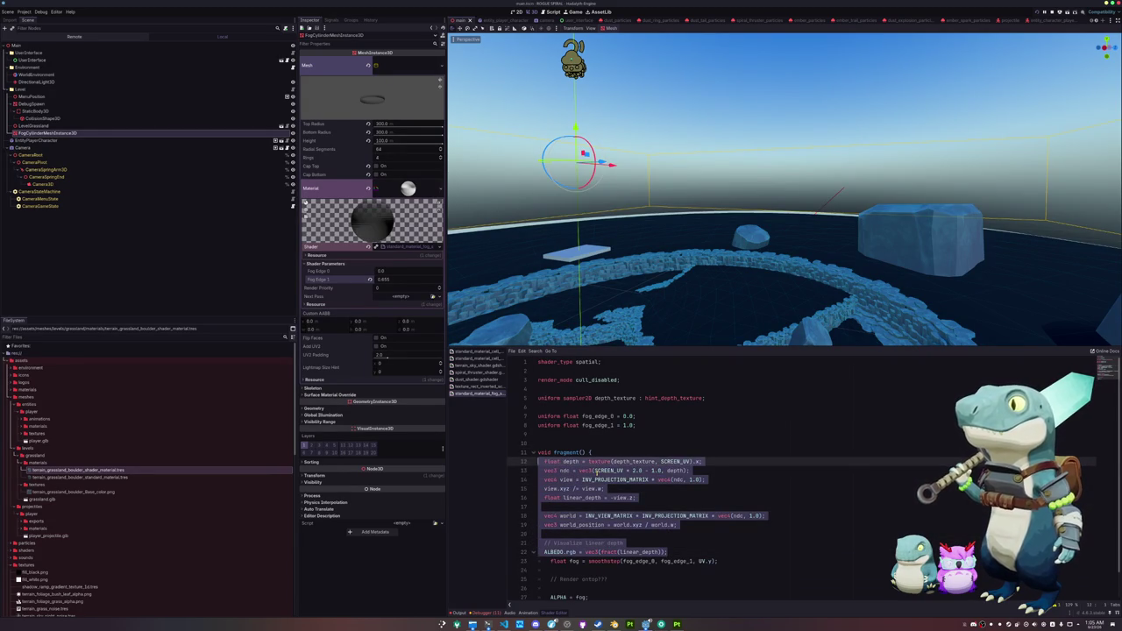
key(Tab)
key(Left)
key(shift+Down)
key(shift+Down)
key(shift+Down)
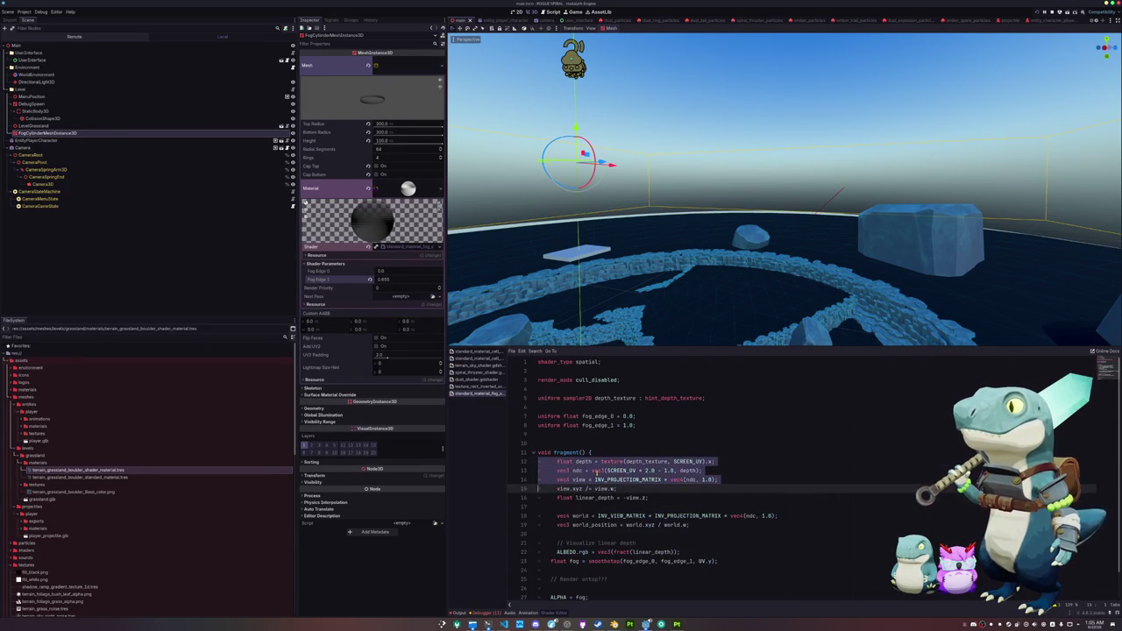
key(shift+Down)
key(shift+Down)
key(shift+Down)
key(shift+Tab)
key(Down)
Step: Fix the ALBEDO line's indentation and indent the whole depth block one level
key(Up)
key(Down)
key(Up)
key(shift+Up)
key(shift+Tab)
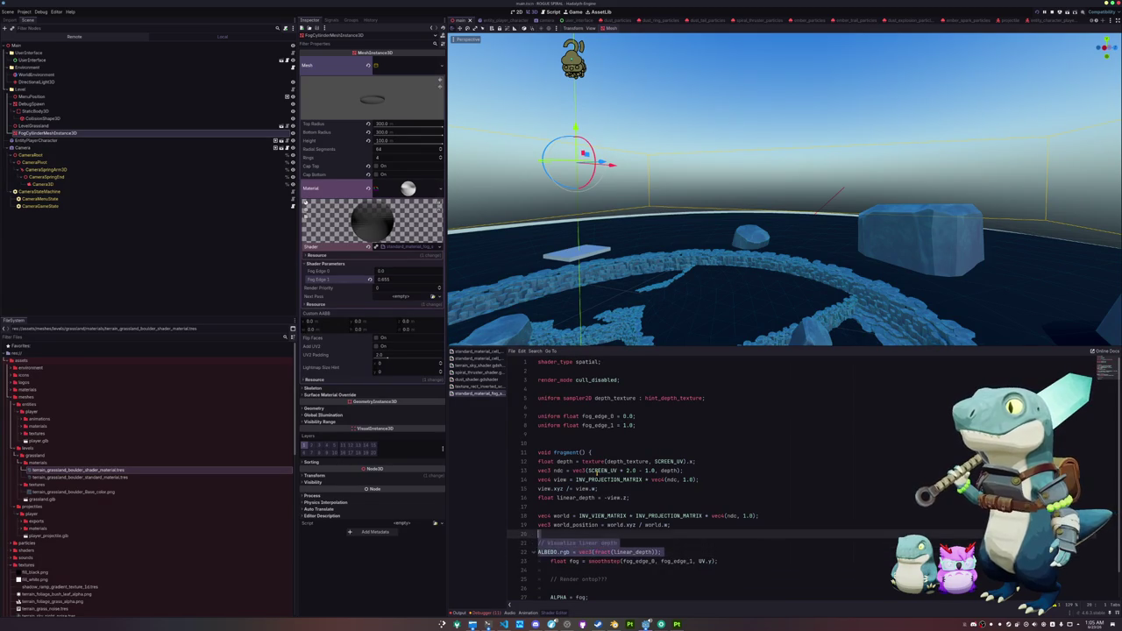
key(shift+Up)
key(shift+Up)
key(shift+Up)
key(Tab)
key(Up)
Step: Add blank lines after the fragment header and after the ALBEDO line
key(Down)
key(Return)
key(Down)
key(Down)
key(Down)
key(Down)
key(Return)
key(Return)
key(Return)
key(Up)
key(Up)
key(Up)
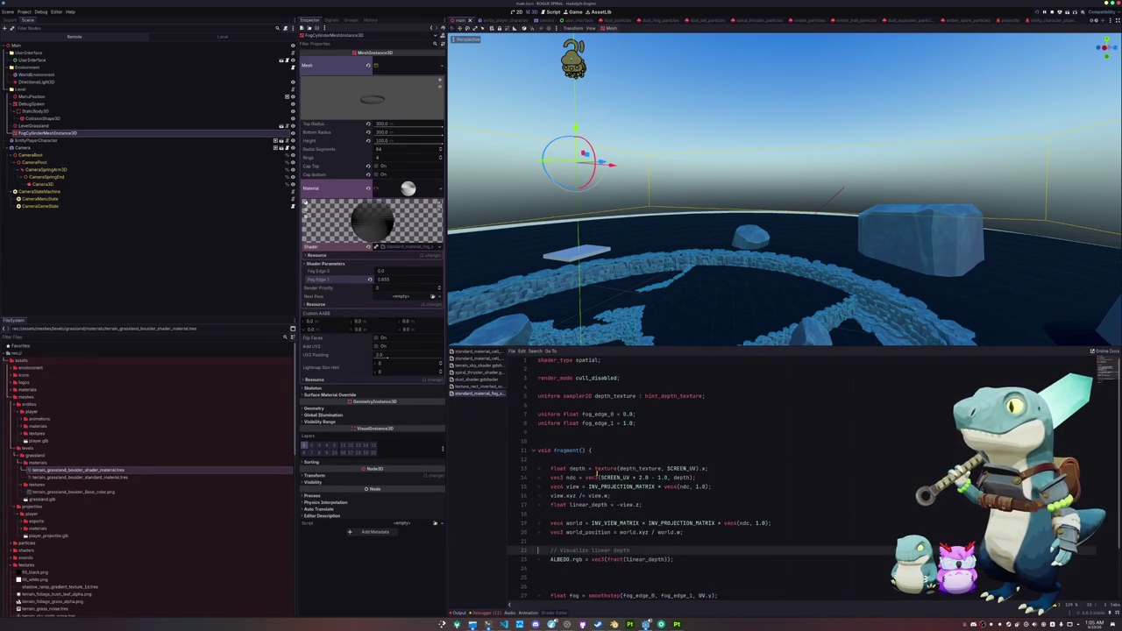
scroll(631, 522, down, 2)
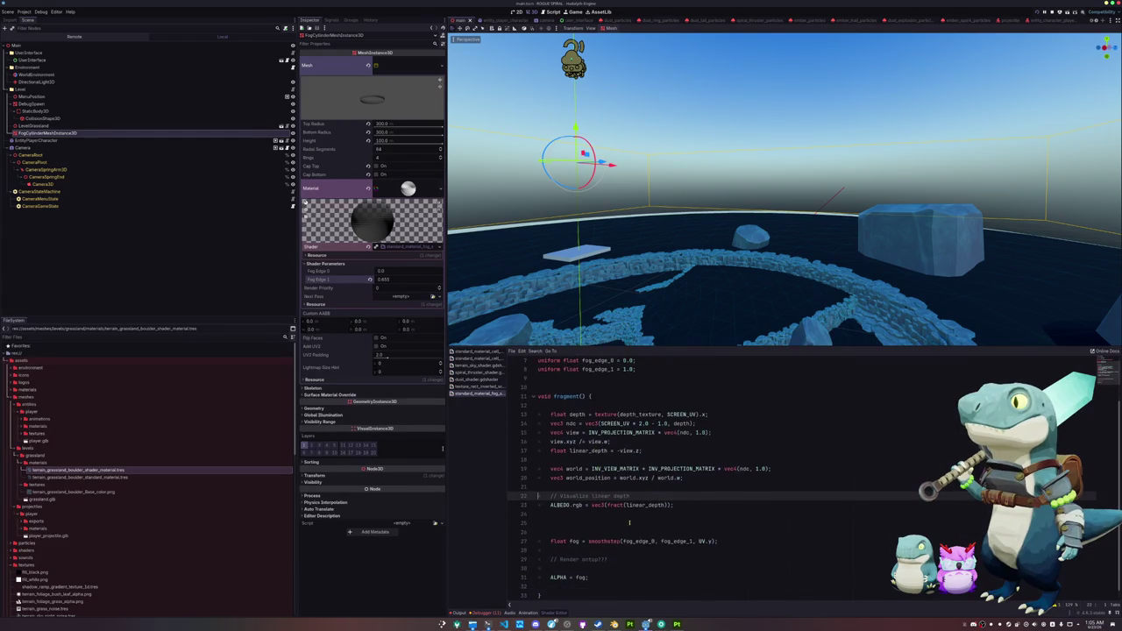
Step: Delete the world and world_position lines and save the scene
click(580, 459)
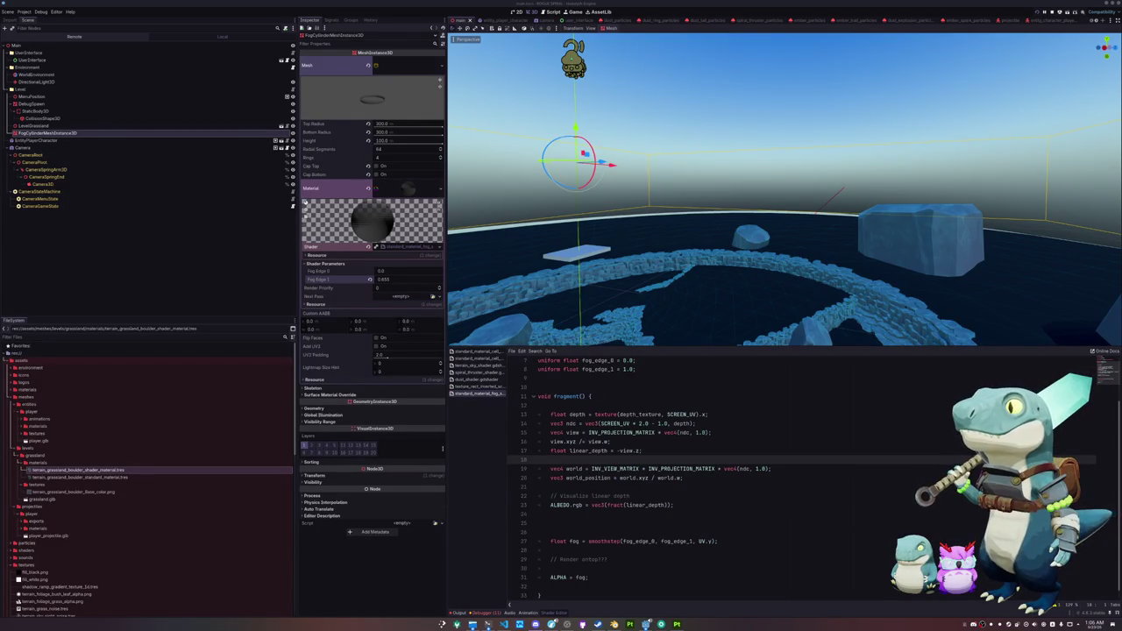
click(644, 496)
scroll(644, 496, down, 1)
click(595, 481)
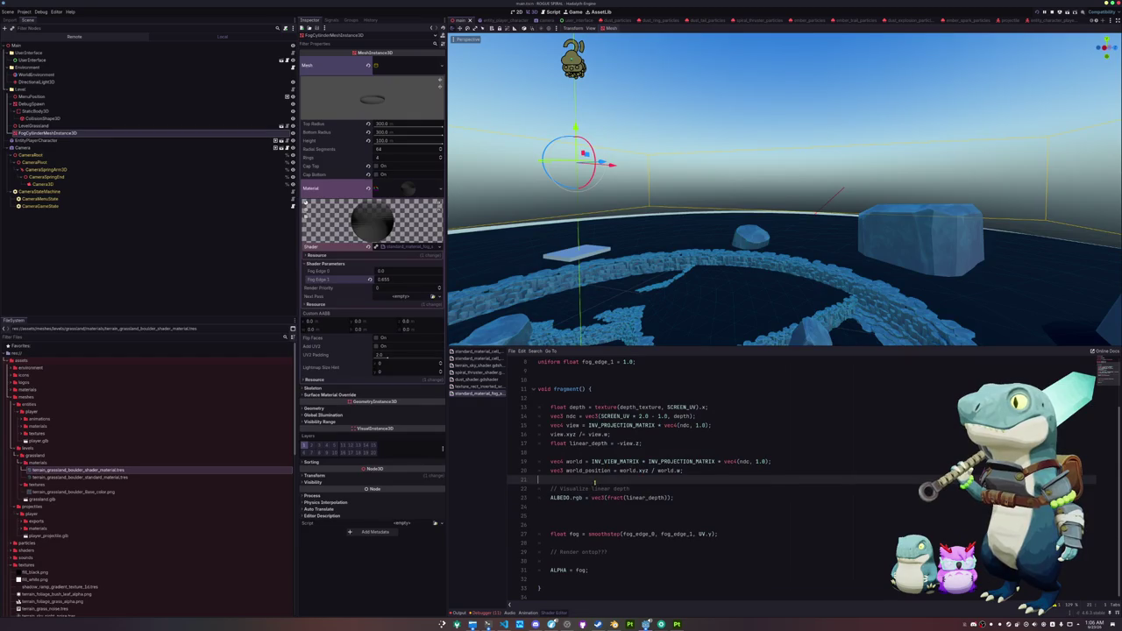
shift+click(703, 454)
key(BackSpace)
key(ctrl+s)
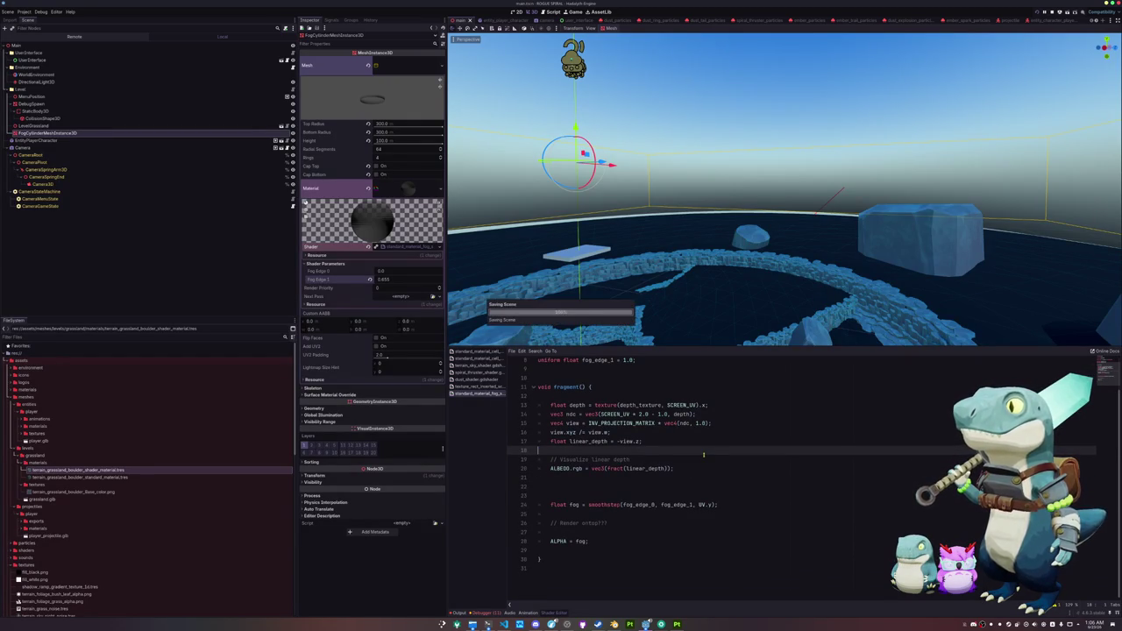
Step: Begin a new smoothstep( line under the fog calculation
click(587, 441)
click(580, 484)
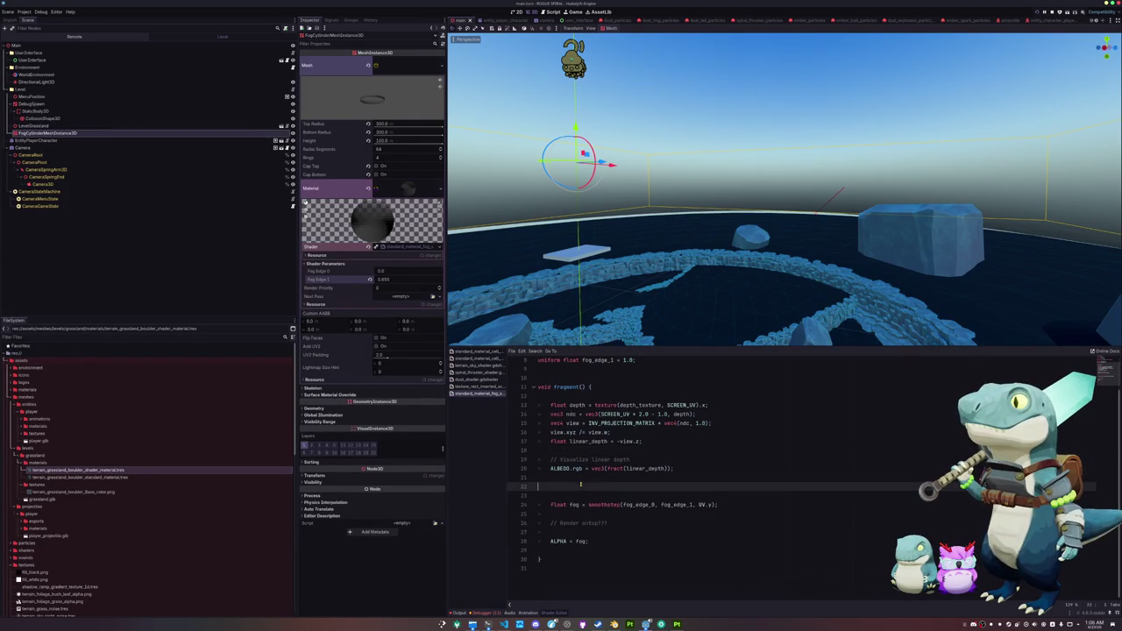
click(583, 515)
key(Return)
key(Up)
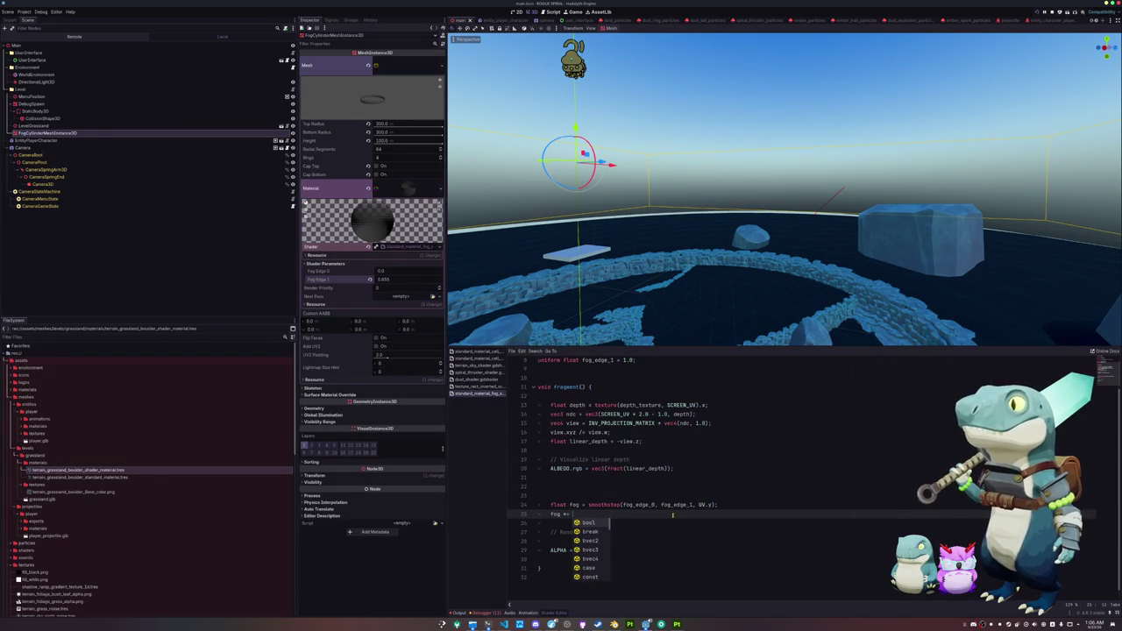
text(smoothstep()
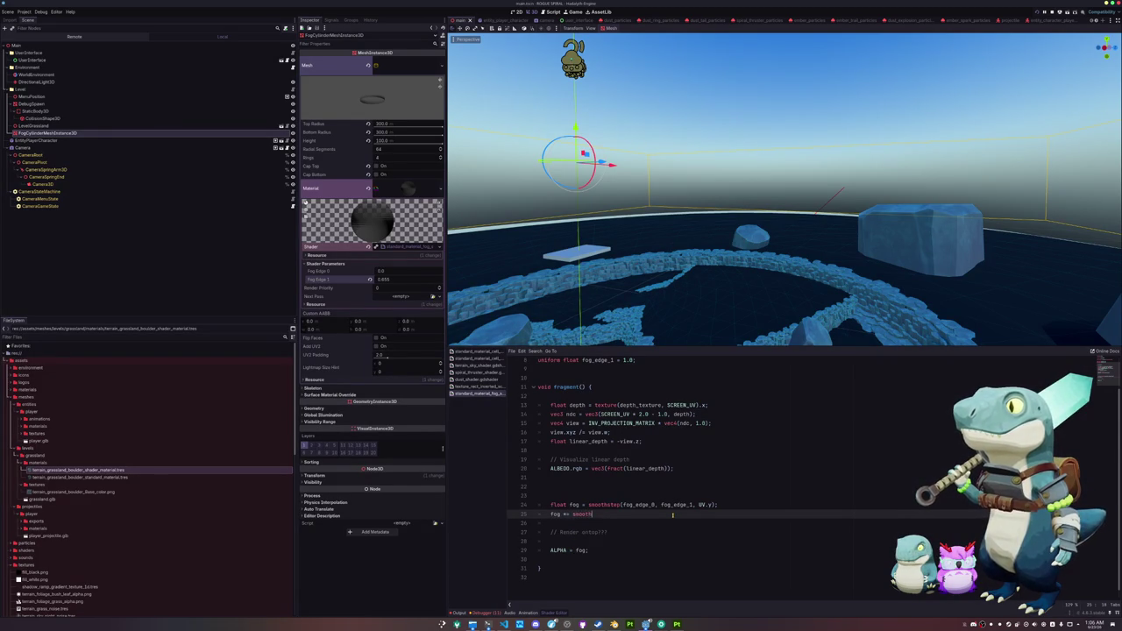
Step: Complete the fog line as smoothstep(100.0, 150.0, linear_depth)
key(Escape)
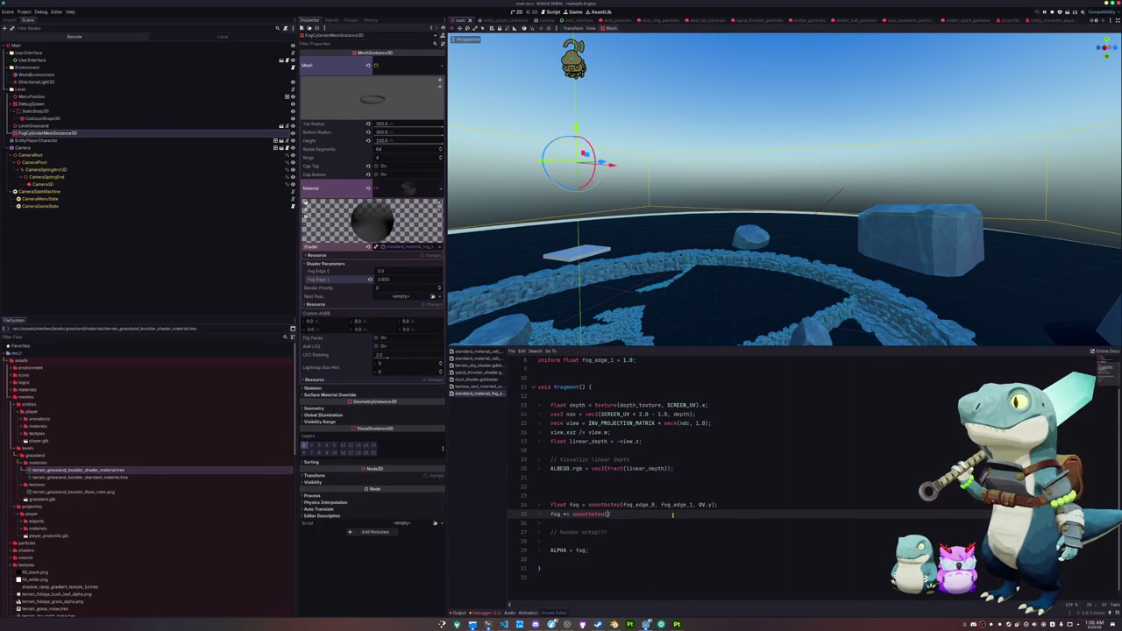
text(100.0, )
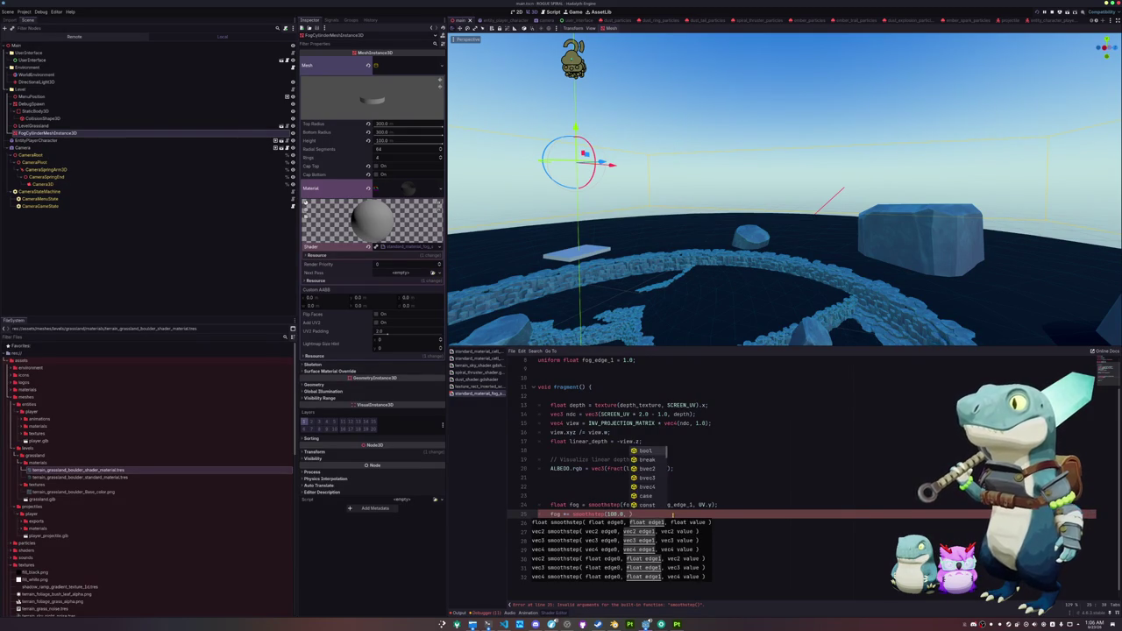
text(150.0, linear_depth)
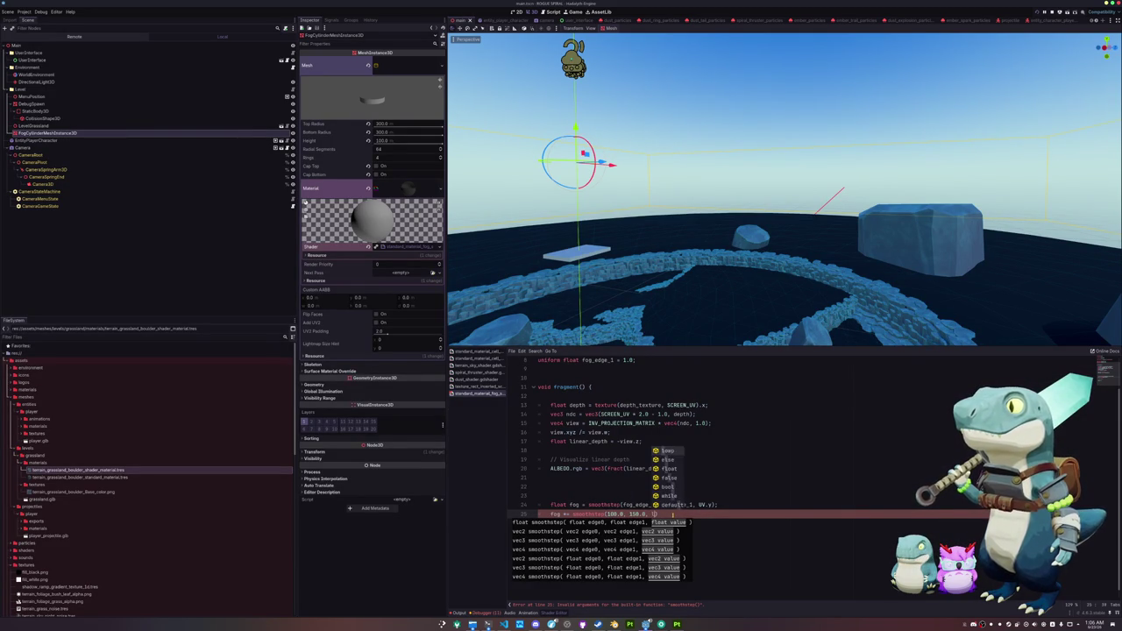
text();)
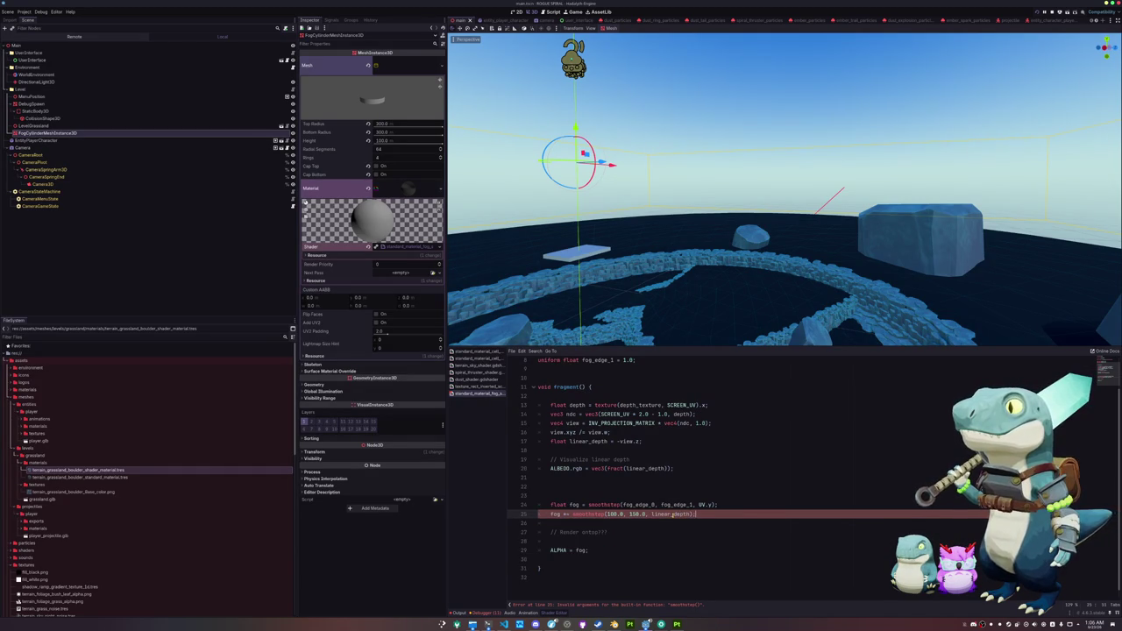
key(Up)
Step: Add depth_test_disabled to the shader's render_mode
key(Up)
key(Up)
key(Up)
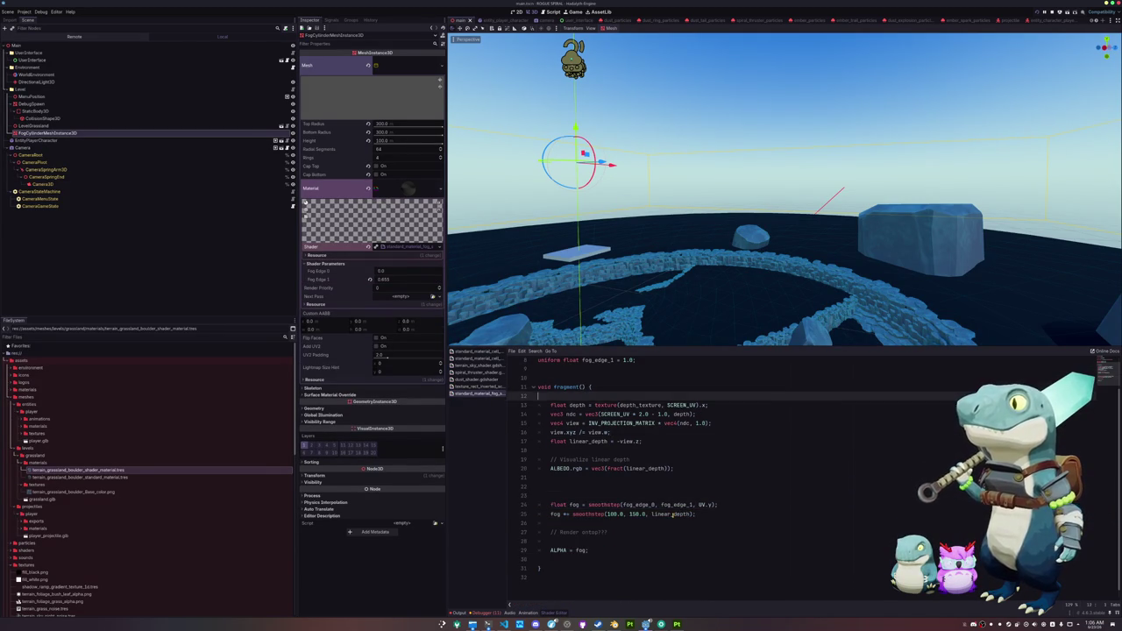
key(Up)
text(, depth_te)
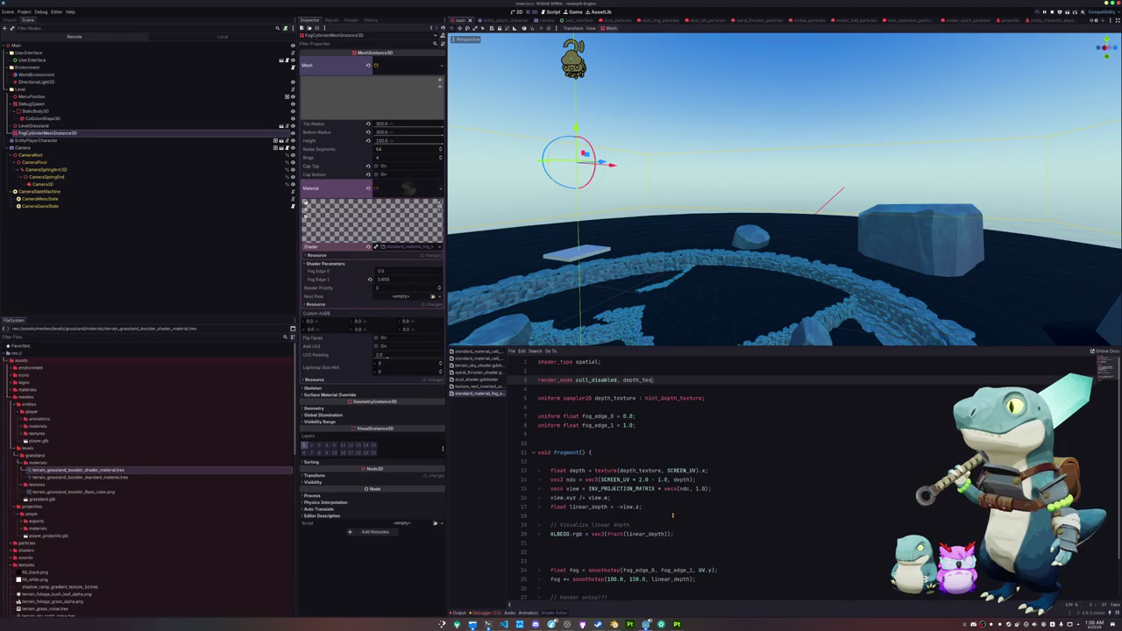
text(st)
key(Down)
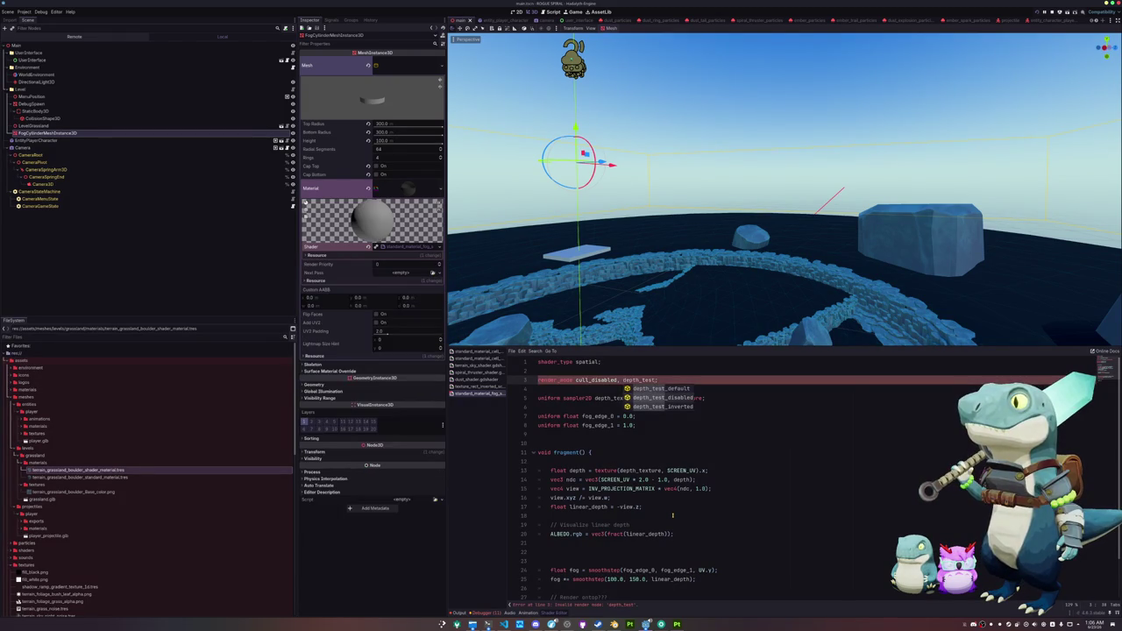
key(Return)
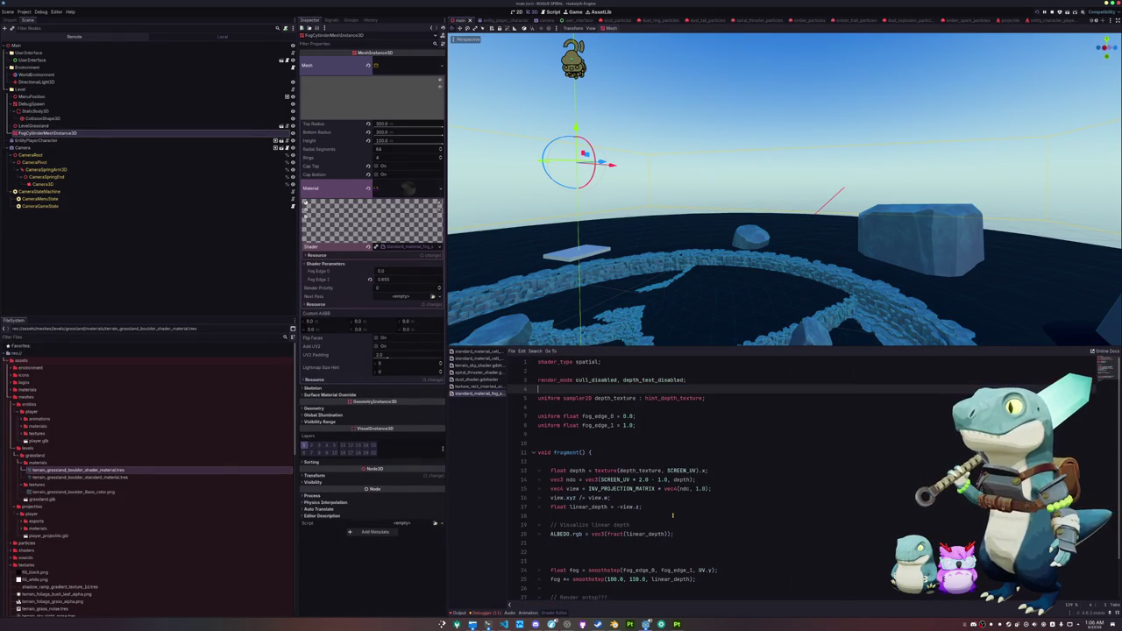
scroll(685, 508, down, 2)
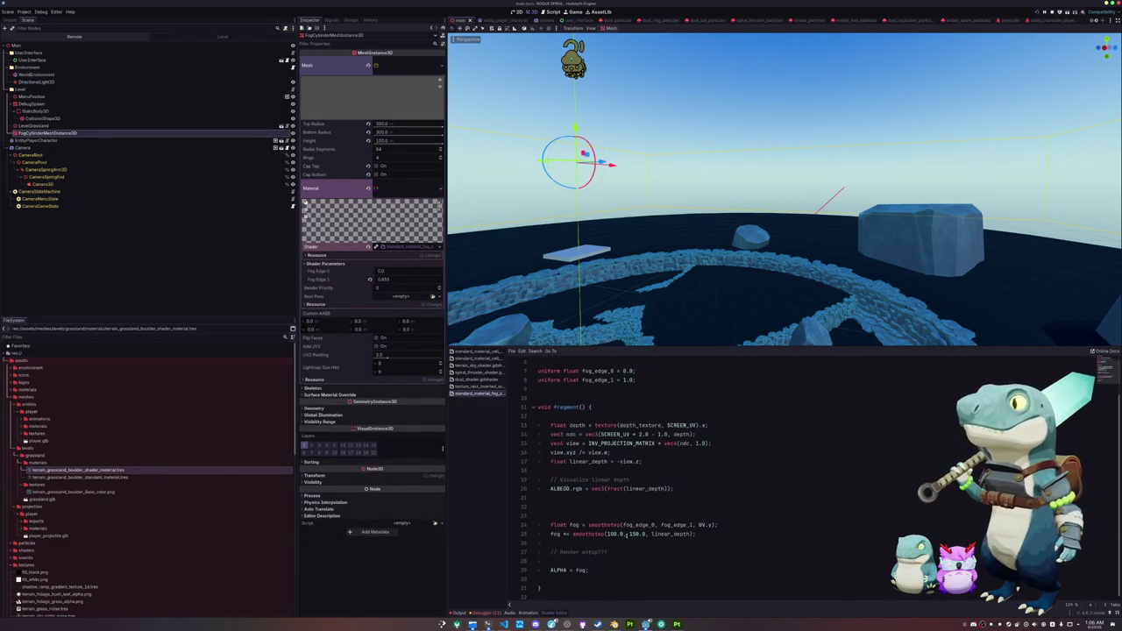
drag(717, 238, 677, 313)
click(568, 524)
Step: Prefix the distance smoothstep with '1.0 -' and change ALBEDO.rgb from fract(linear_depth) to vec3(1.0)
text(1.0 -)
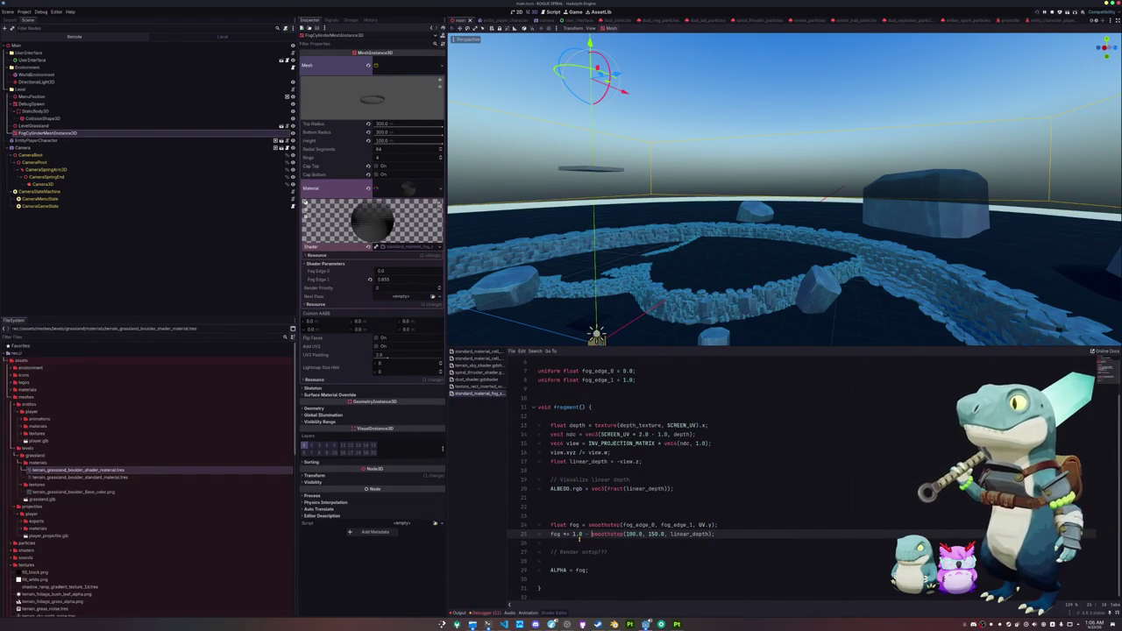
click(579, 499)
key(Up)
key(ctrl+shift+Left)
key(ctrl+shift+Left)
key(ctrl+shift+Left)
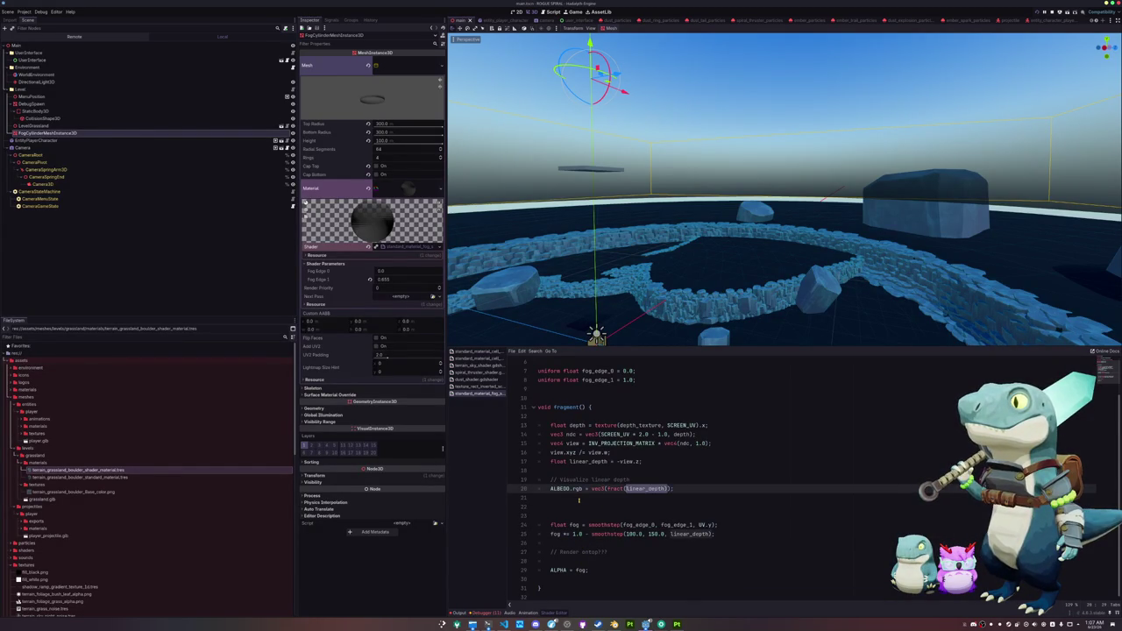
text(vec3)
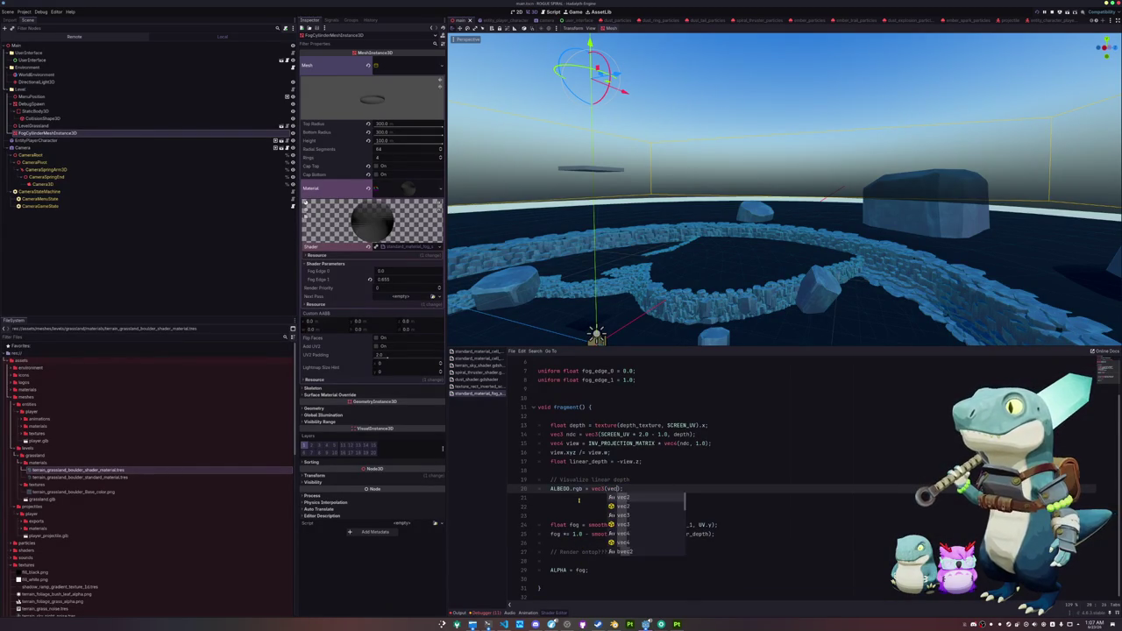
key(Escape)
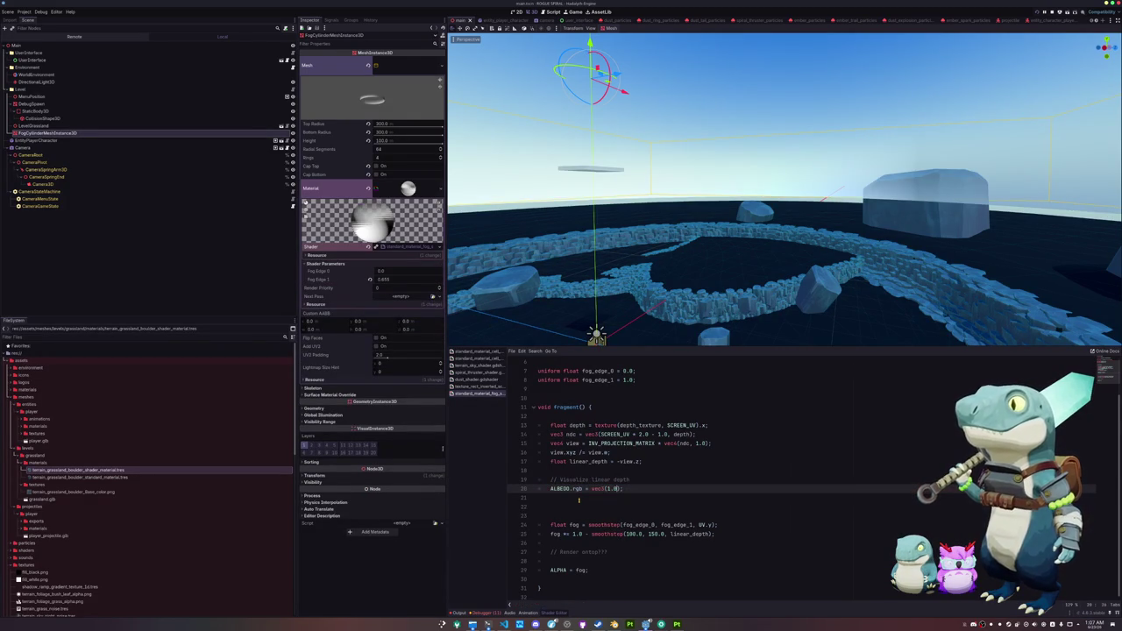
click(578, 500)
mouse_move(702, 254)
mouse_down()
mouse_move(709, 238)
mouse_move(713, 258)
mouse_move(714, 226)
mouse_move(701, 241)
mouse_move(709, 231)
mouse_move(711, 259)
mouse_move(732, 230)
mouse_move(763, 258)
mouse_move(691, 213)
mouse_up()
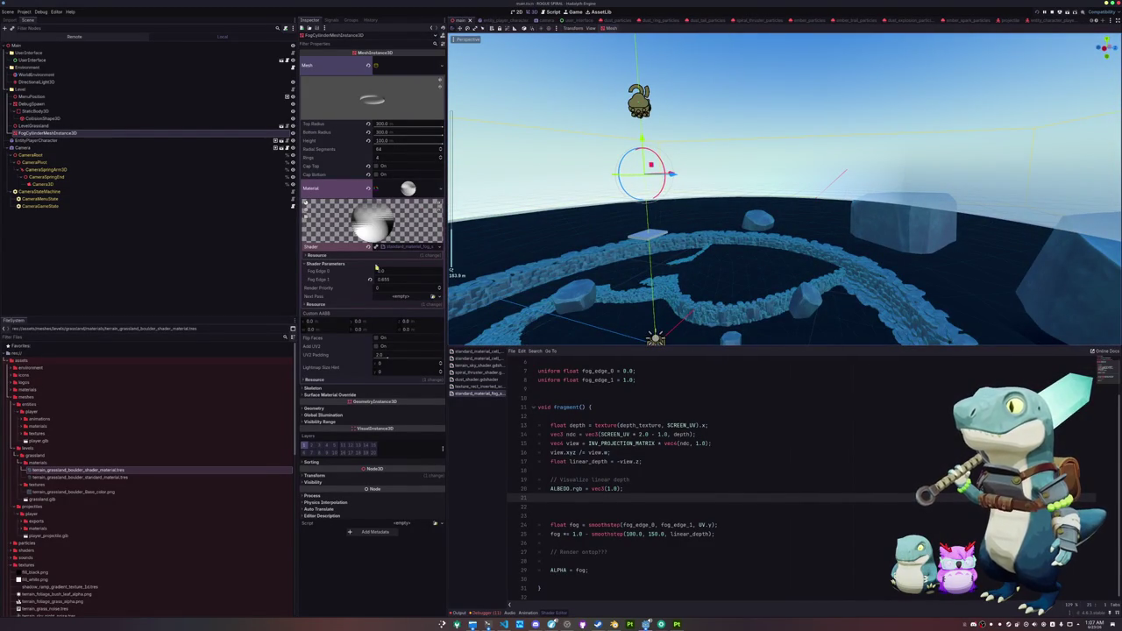
click(385, 475)
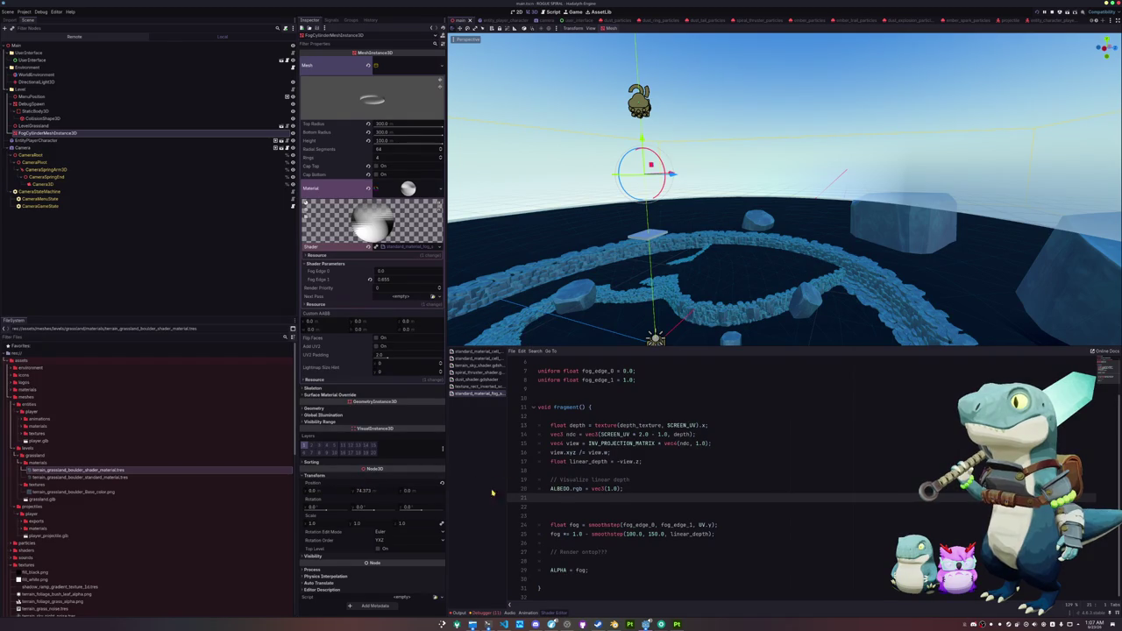
Step: Reset the fog cylinder's Position Y to 0 and tidy the blank lines before the fog code
click(442, 483)
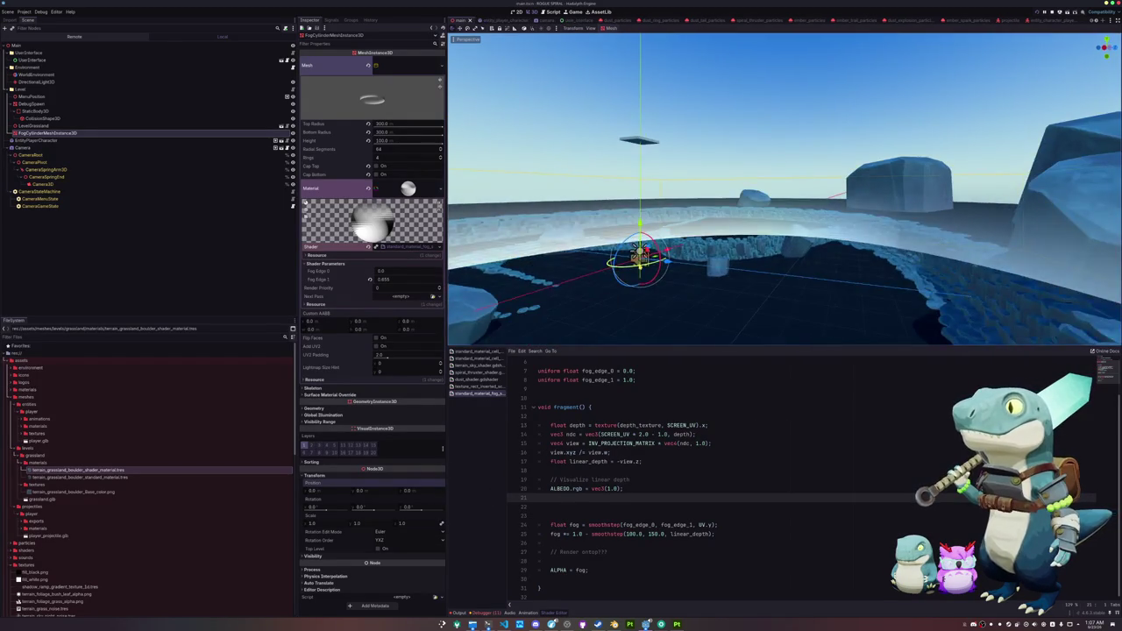
scroll(785, 228, up, 3)
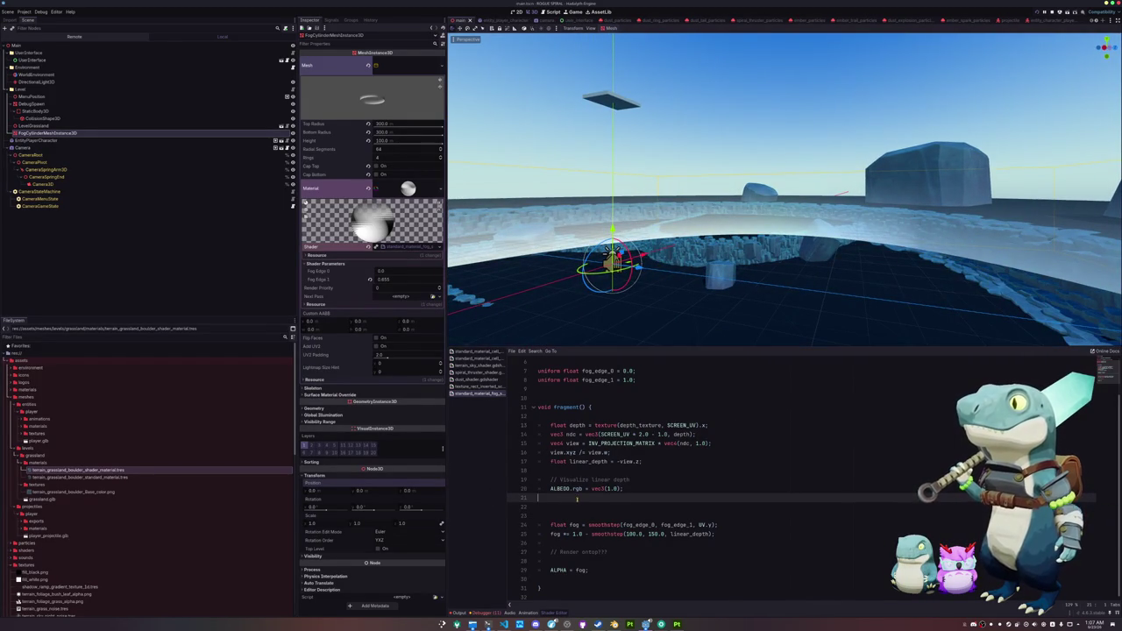
key(Delete)
key(Delete)
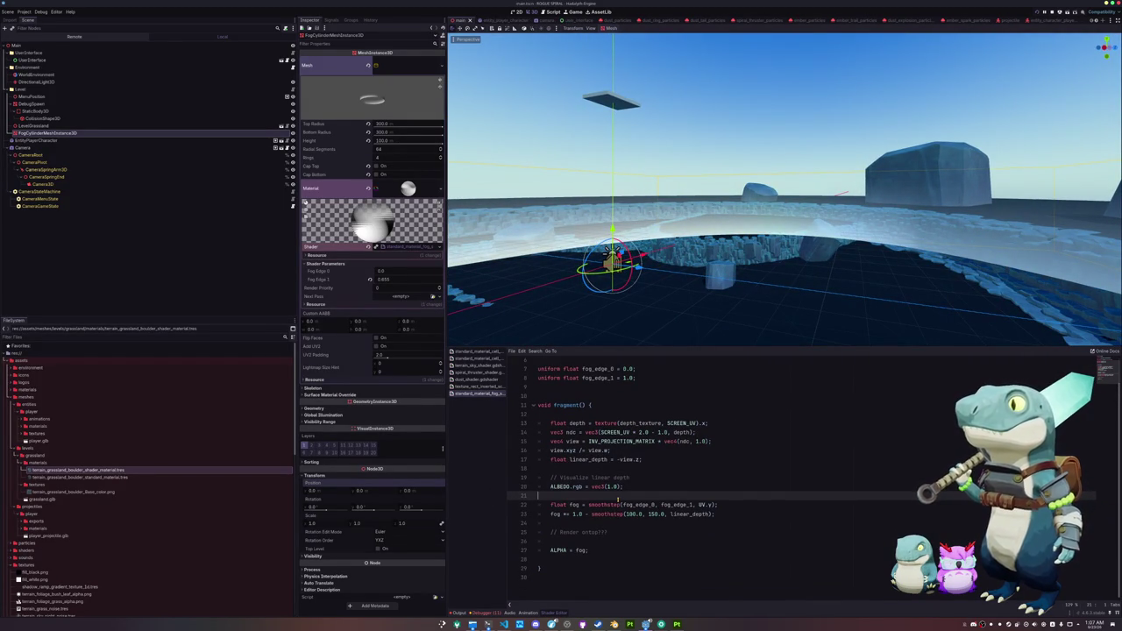
key(Return)
key(BackSpace)
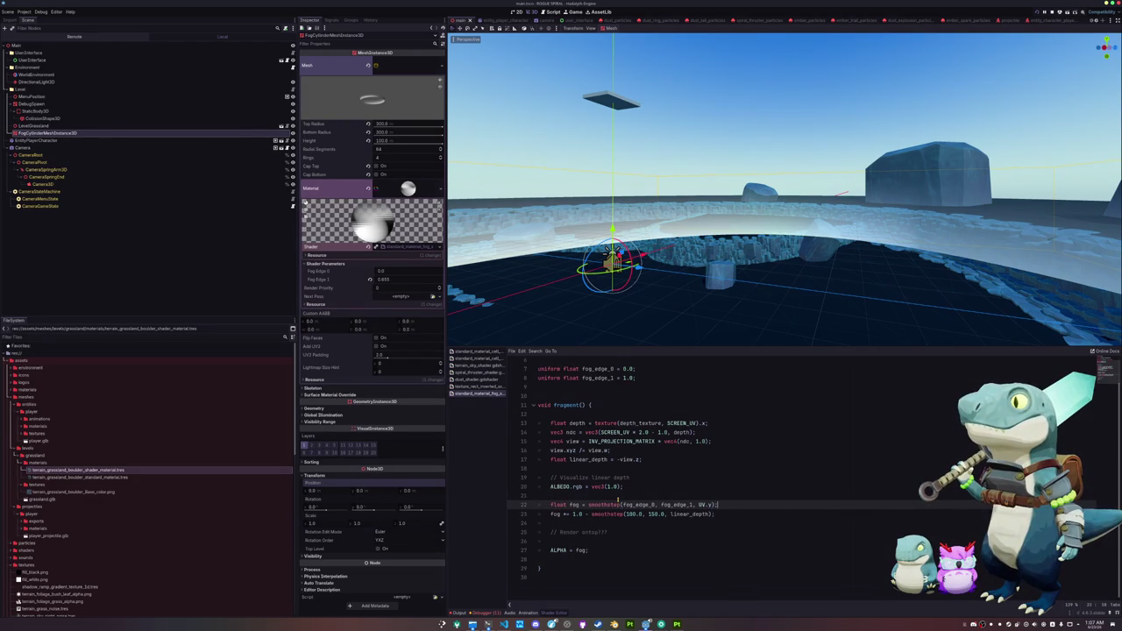
Step: Duplicate the UV.y smoothstep as a 'fog *=' line with fog_edge_1 and fog_edge_0 swapped
key(ctrl+shift+Left)
key(ctrl+shift+Left)
key(ctrl+shift+Left)
key(ctrl+c)
key(End)
key(Return)
key(ctrl+v)
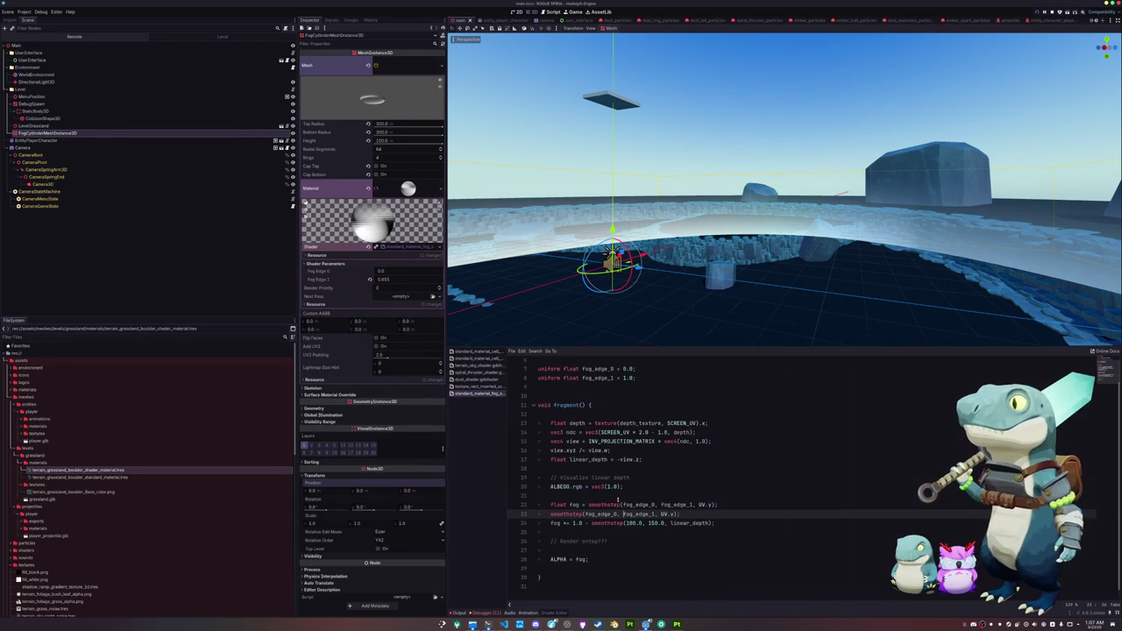
key(Home)
text(fog *=)
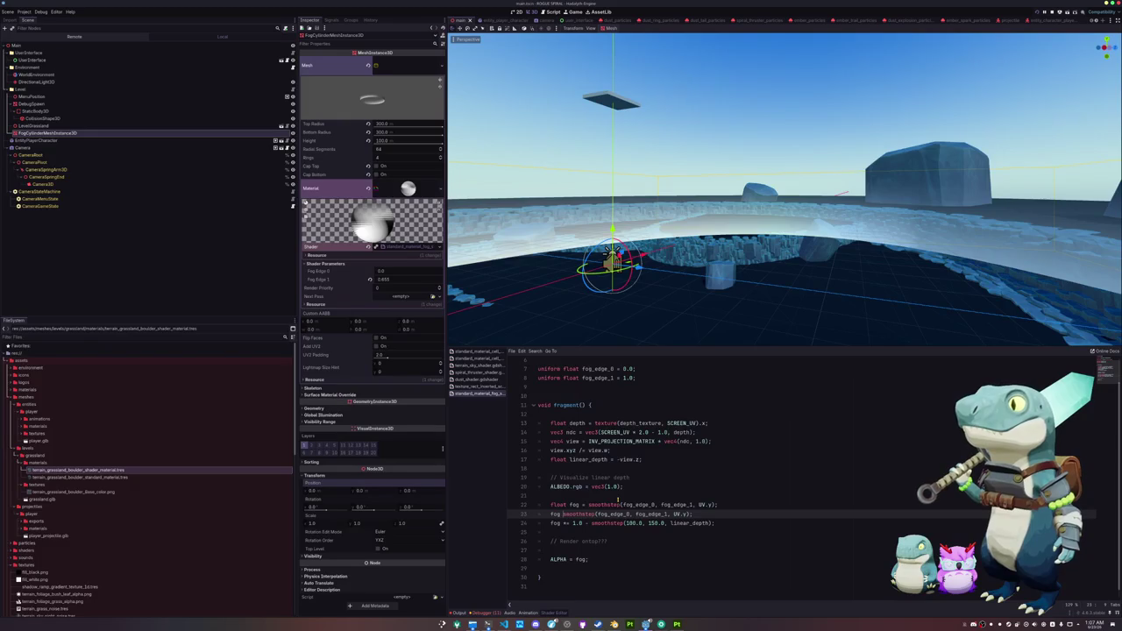
key(ctrl+Right)
key(ctrl+Right)
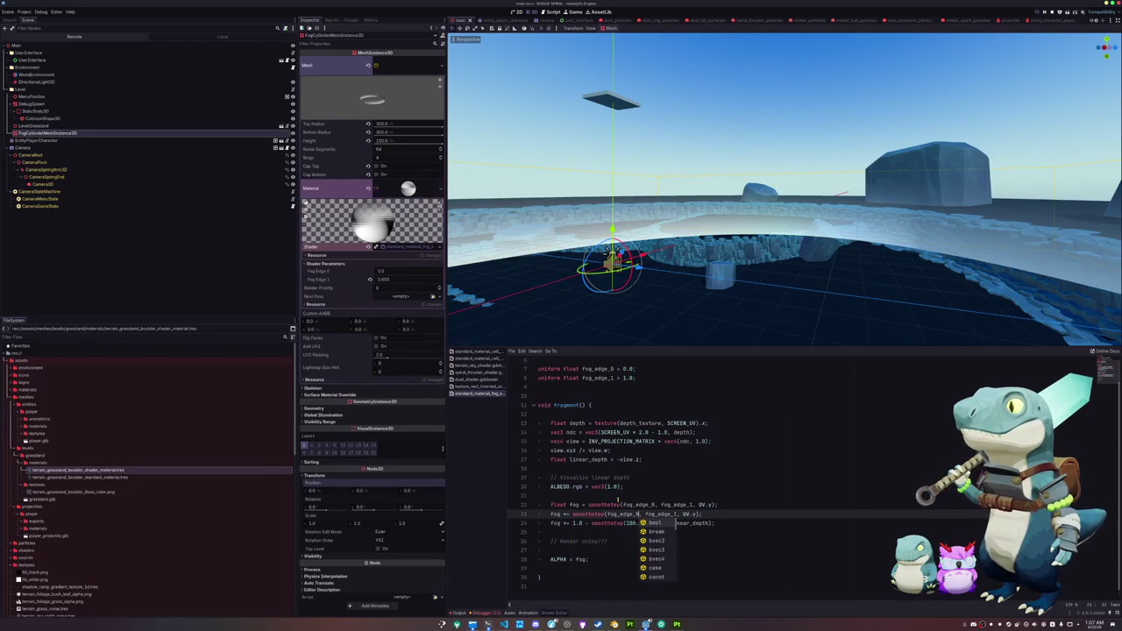
key(ctrl+shift+Left)
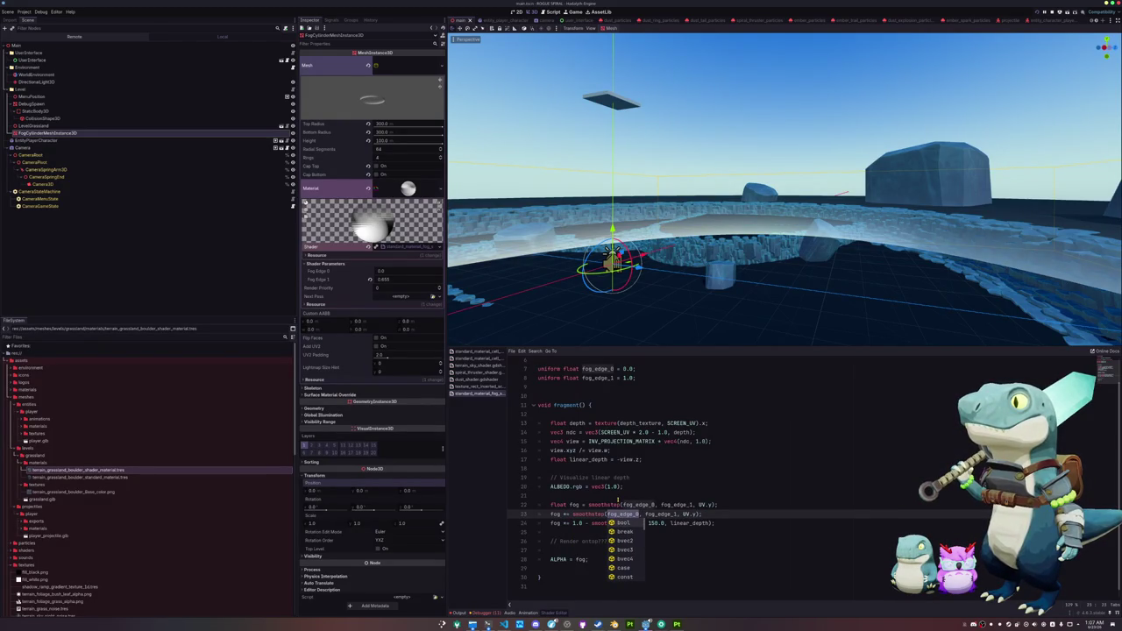
text(fog_edge_)
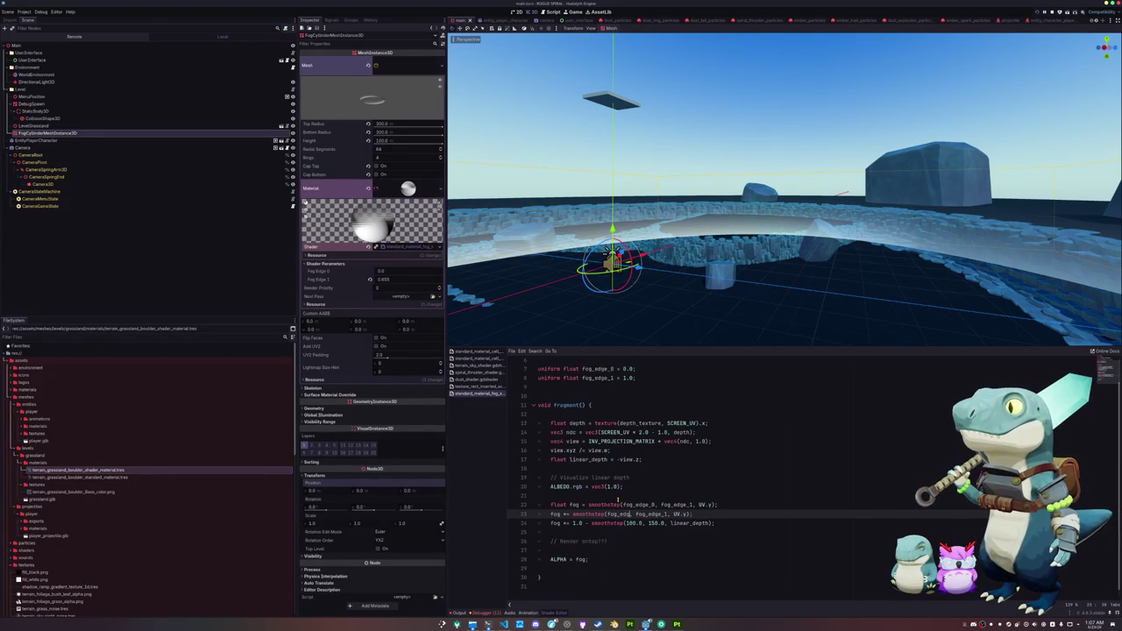
text(1, fog_edge_0)
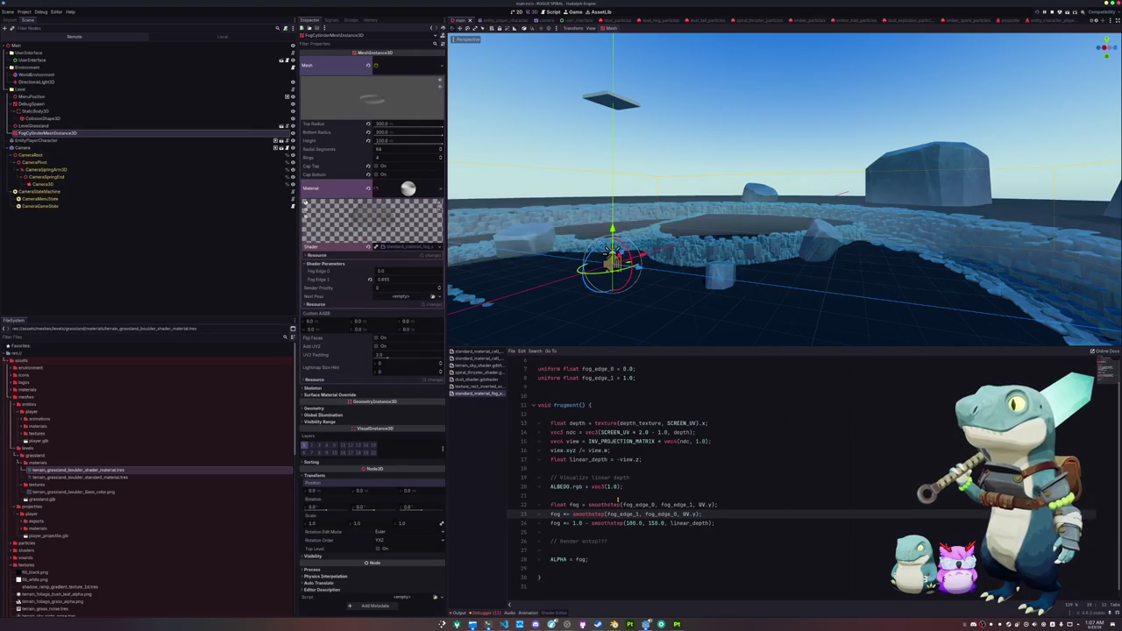
Step: Reset Fog Edge 1 to 1.0, then preview lower Fog Edge 1 values
click(369, 279)
mouse_move(386, 281)
mouse_down()
mouse_move(338, 281)
mouse_move(404, 275)
mouse_move(391, 273)
mouse_up()
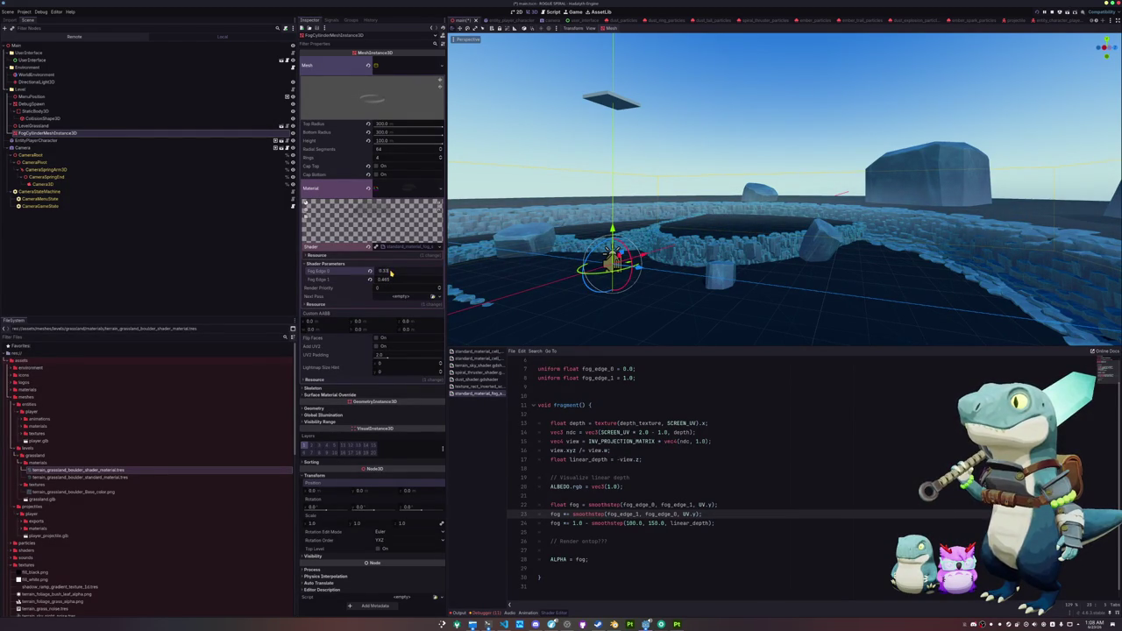
click(390, 280)
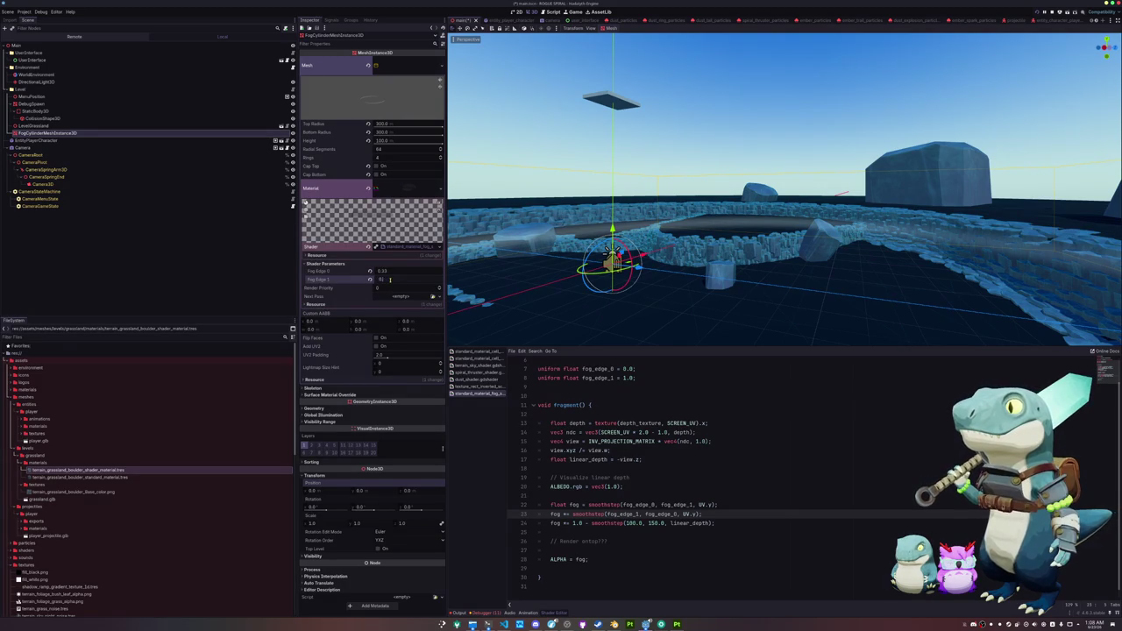
Step: Raise the cylinder to 54 units, revert Fog Edges to 0.0 and 1.0, and lower it again
scroll(667, 254, up, 3)
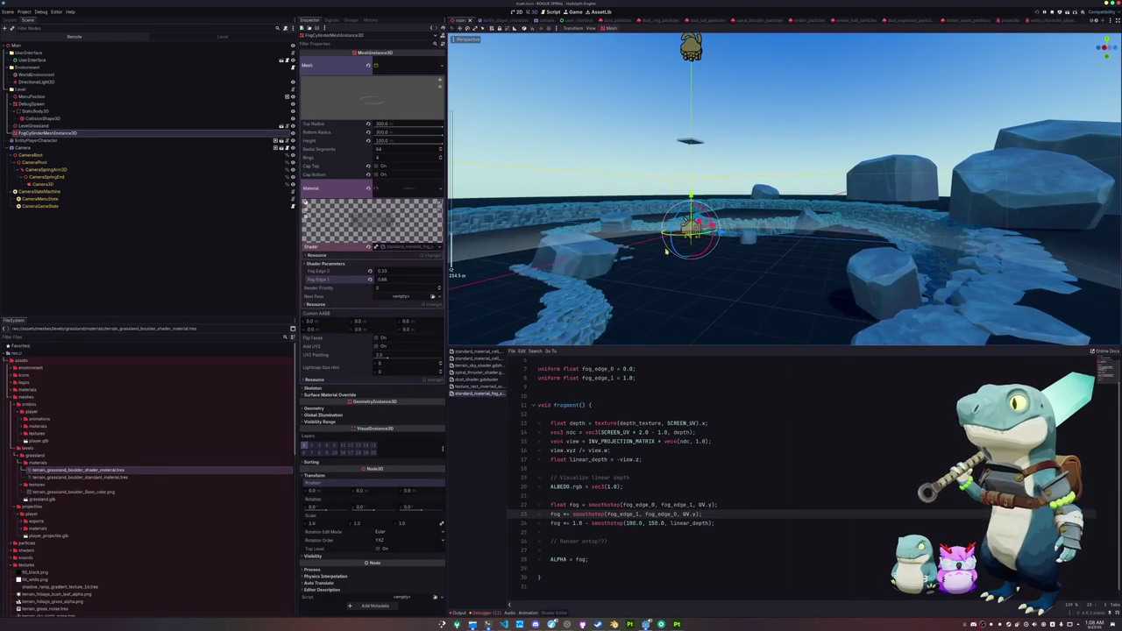
mouse_move(691, 198)
mouse_down()
mouse_move(698, 93)
mouse_move(717, 193)
mouse_move(711, 164)
mouse_up()
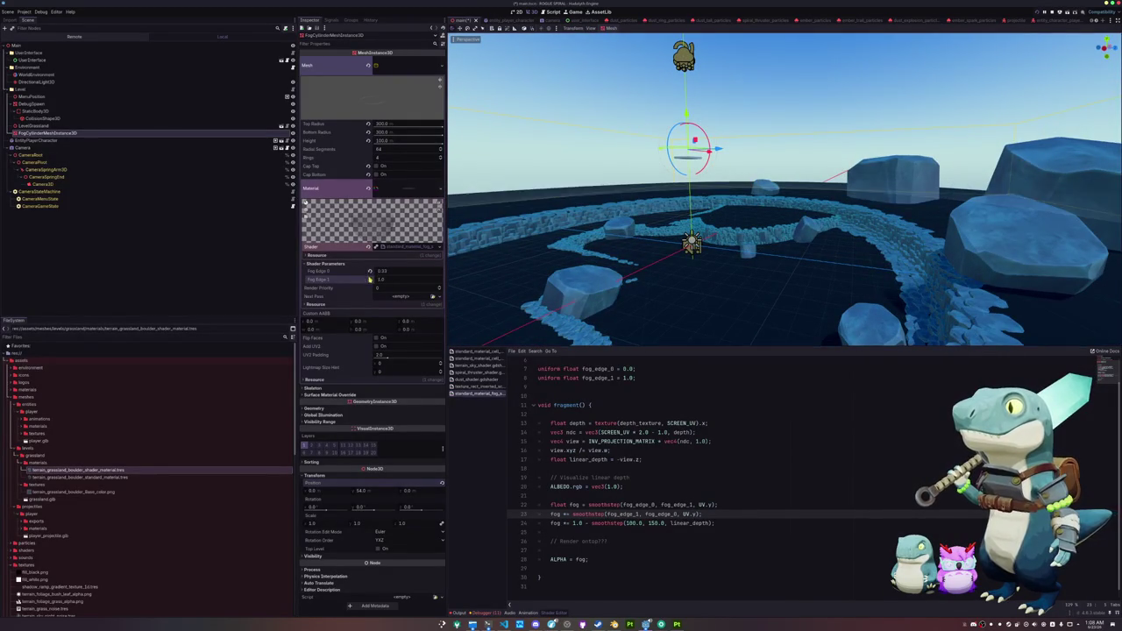
click(369, 271)
click(370, 279)
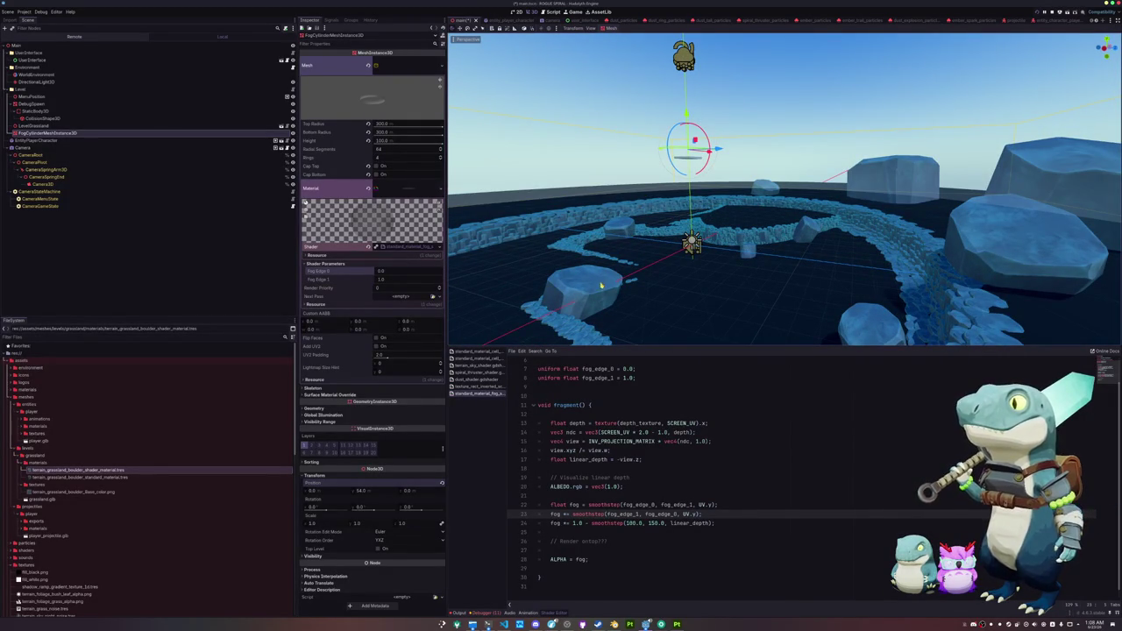
mouse_move(720, 124)
mouse_down()
mouse_move(719, 273)
mouse_move(724, 118)
mouse_up()
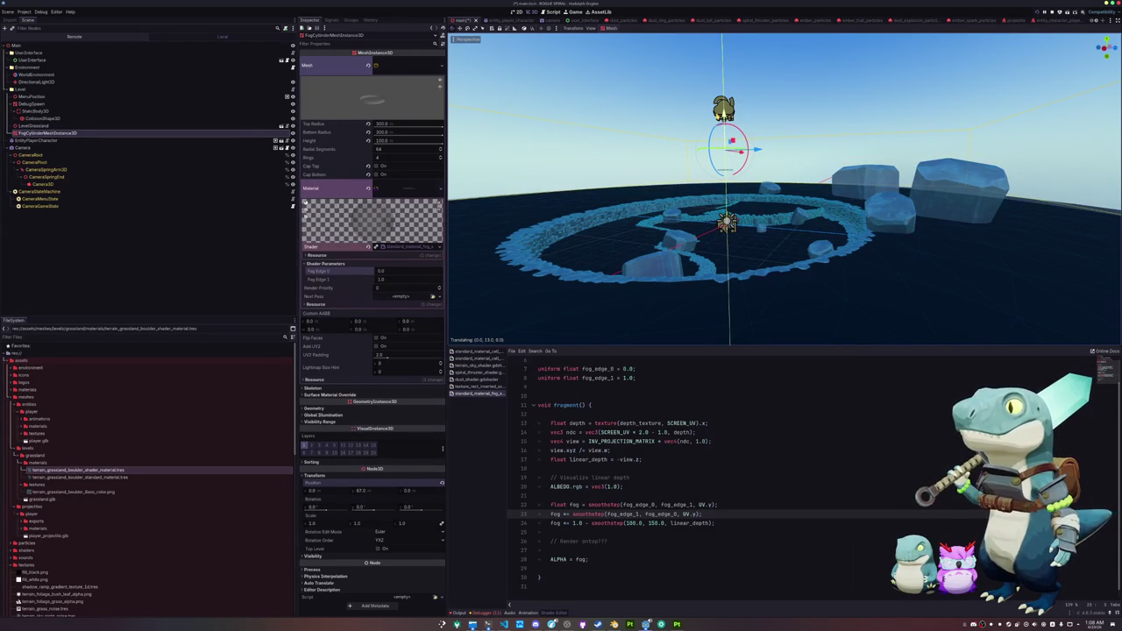
Step: Lower the cylinder's Position Y, test Fog Edge 0, then revert both edges to 0.0 and 1.0
scroll(785, 189, up, 5)
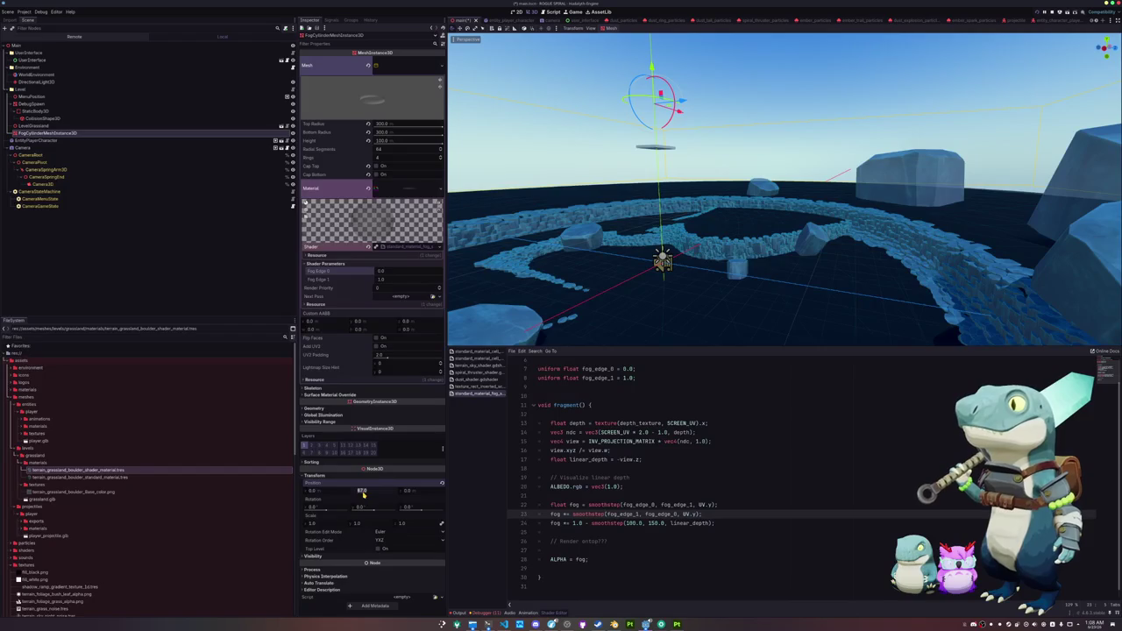
drag(363, 493, 363, 496)
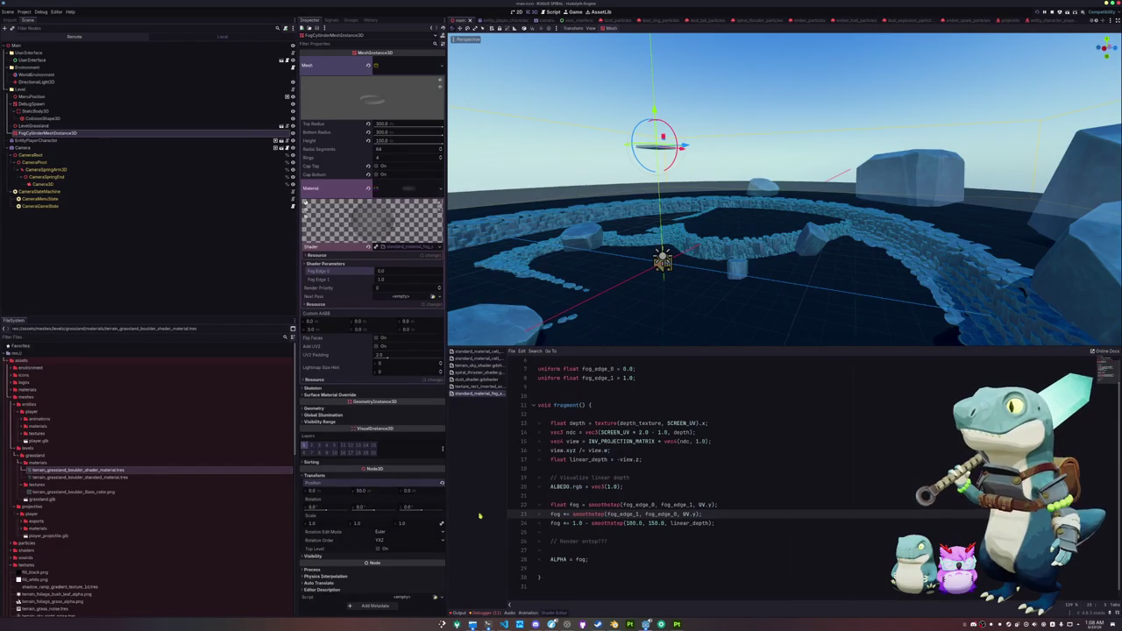
scroll(593, 211, up, 5)
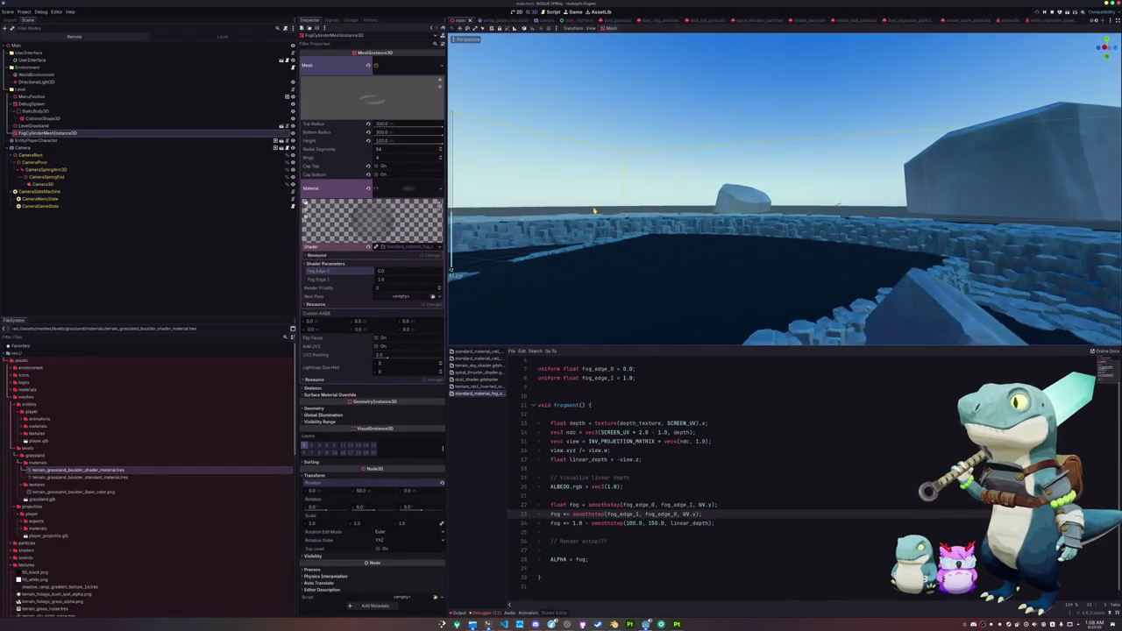
scroll(593, 211, up, 2)
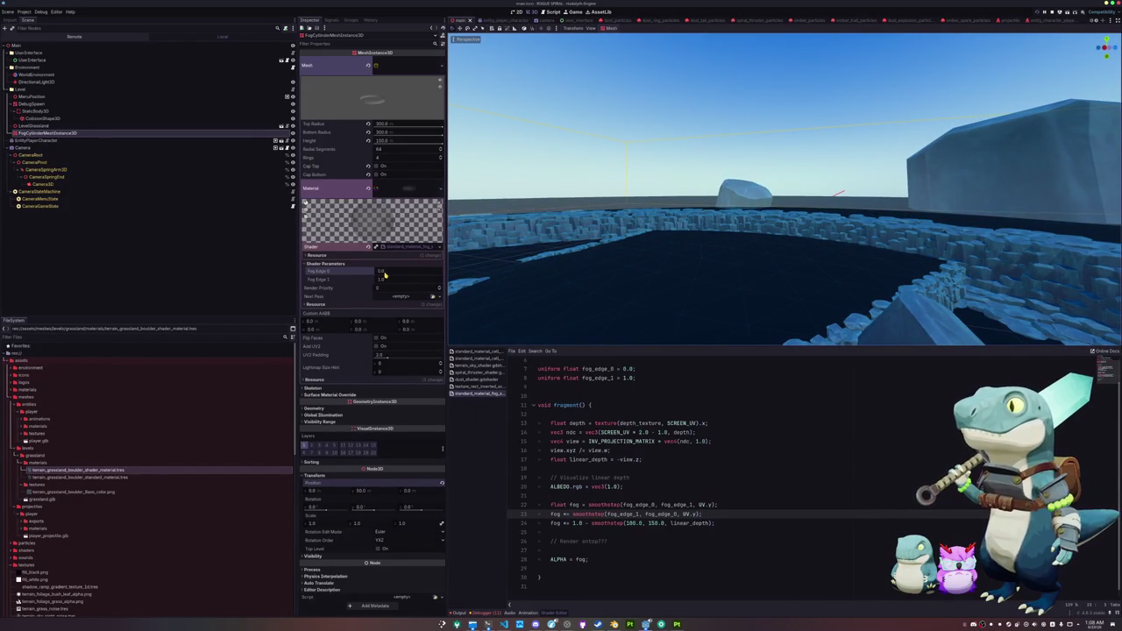
mouse_move(384, 274)
mouse_down()
mouse_move(402, 275)
mouse_move(379, 280)
mouse_up()
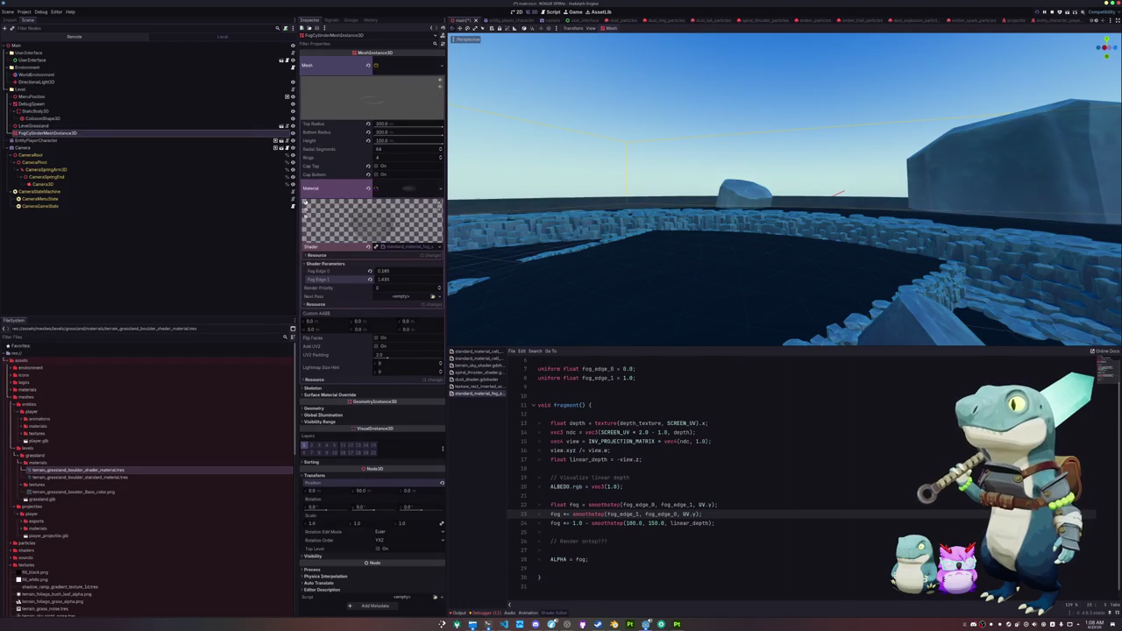
click(369, 280)
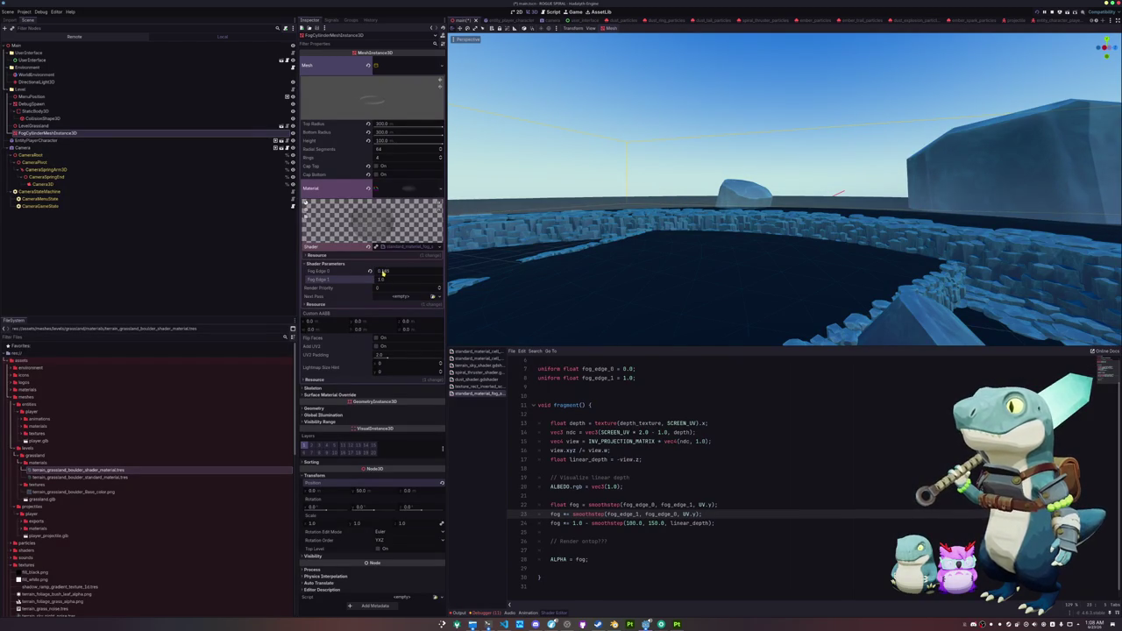
click(369, 271)
Step: Frame the fog cylinder and fly around the rock ring to inspect the fog
key(f)
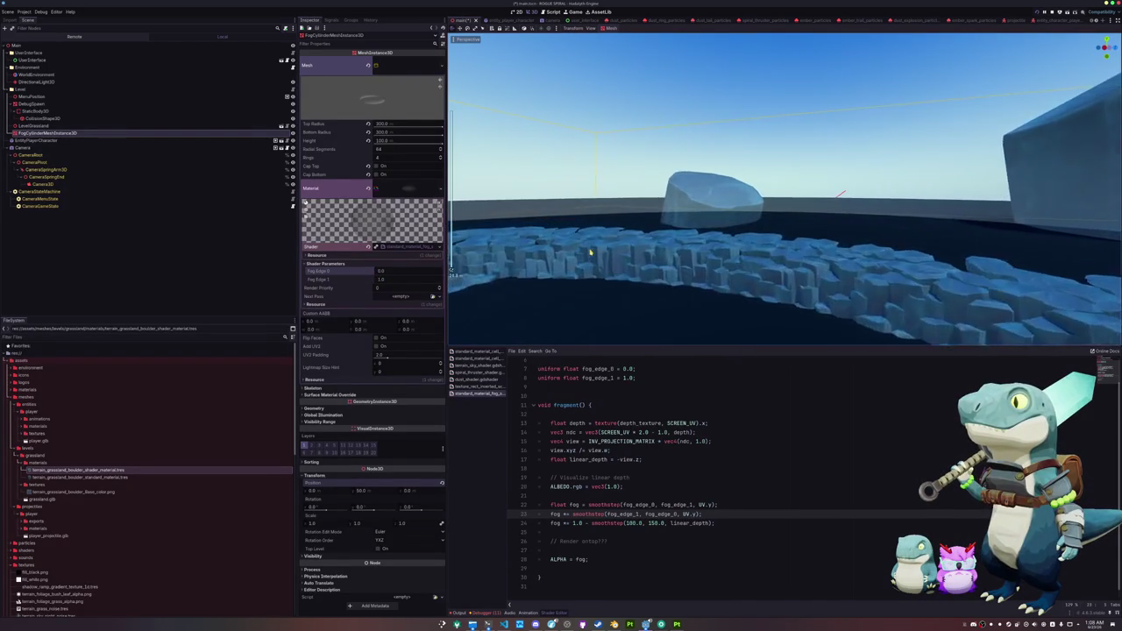
key(w)
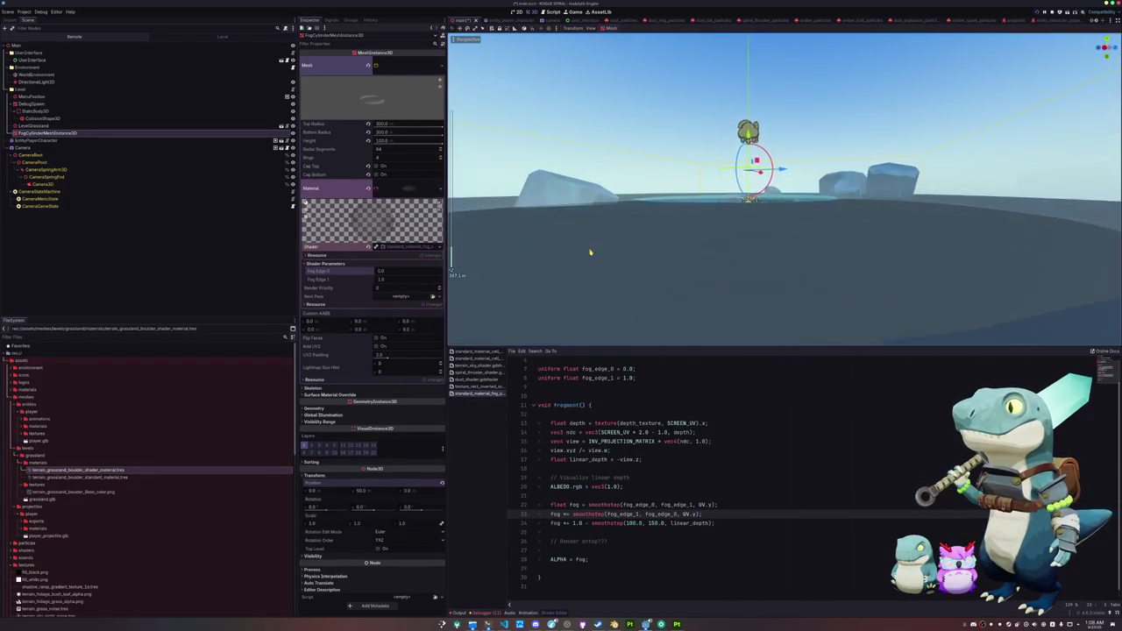
key(s)
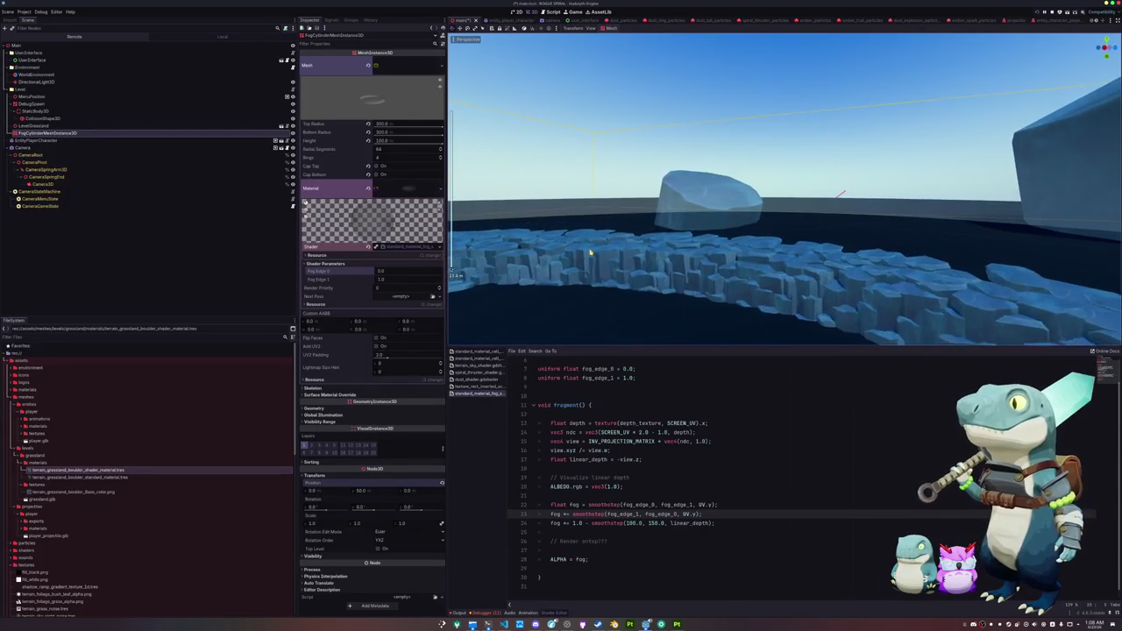
key(e)
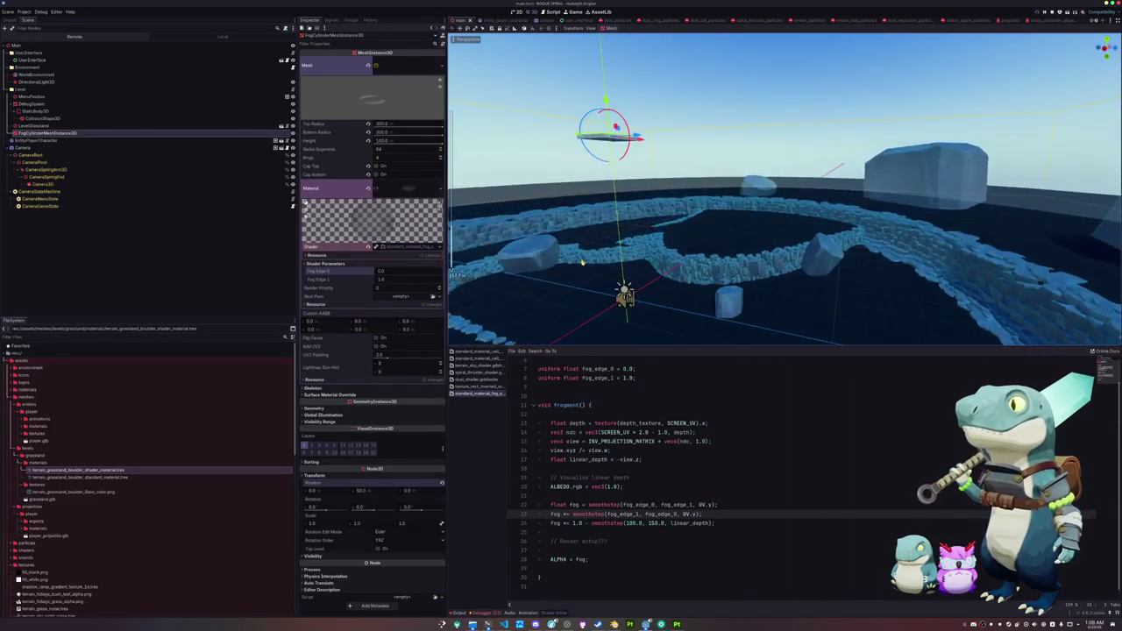
click(662, 496)
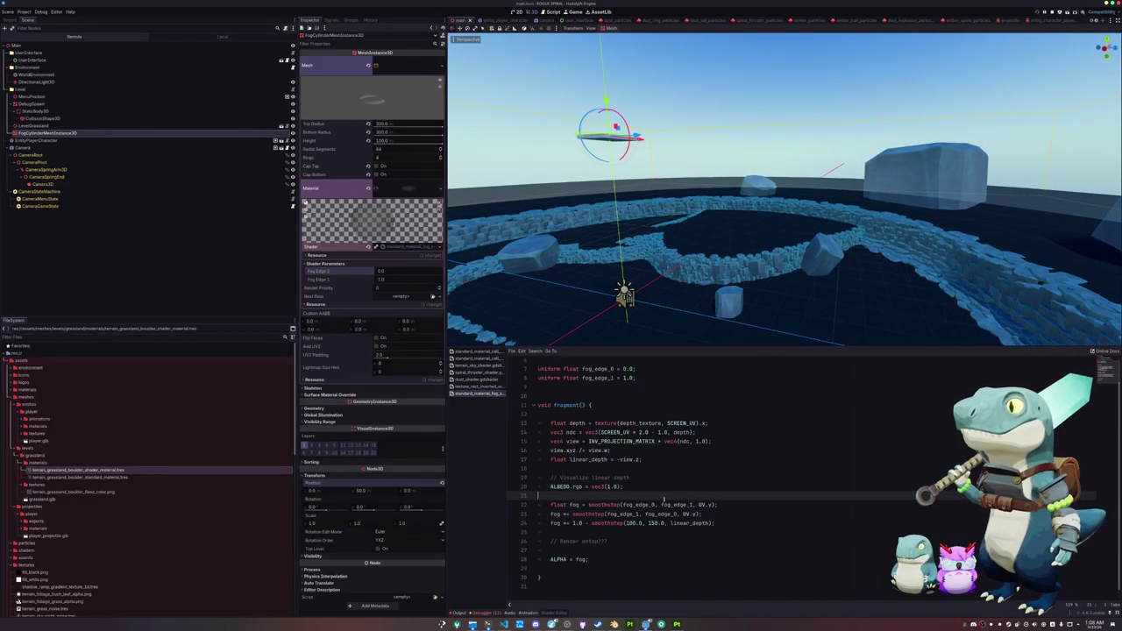
Step: Change the first fog smoothstep's UV term to (UV.y * 2.0 - 0.5)
click(711, 505)
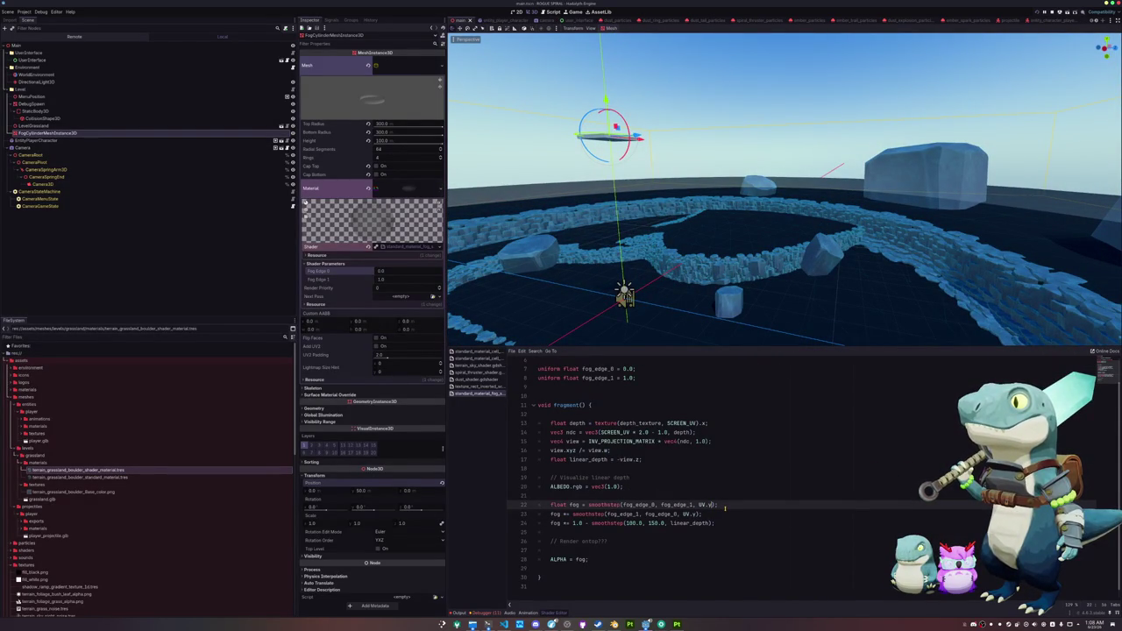
text( * 2.0 - )
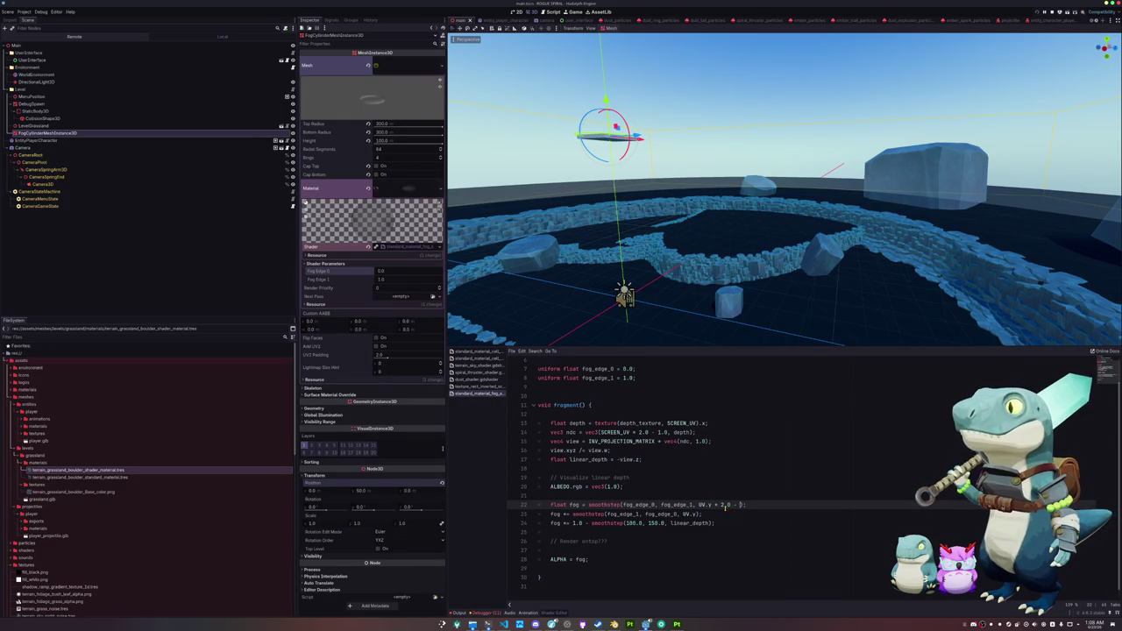
text(0.5)
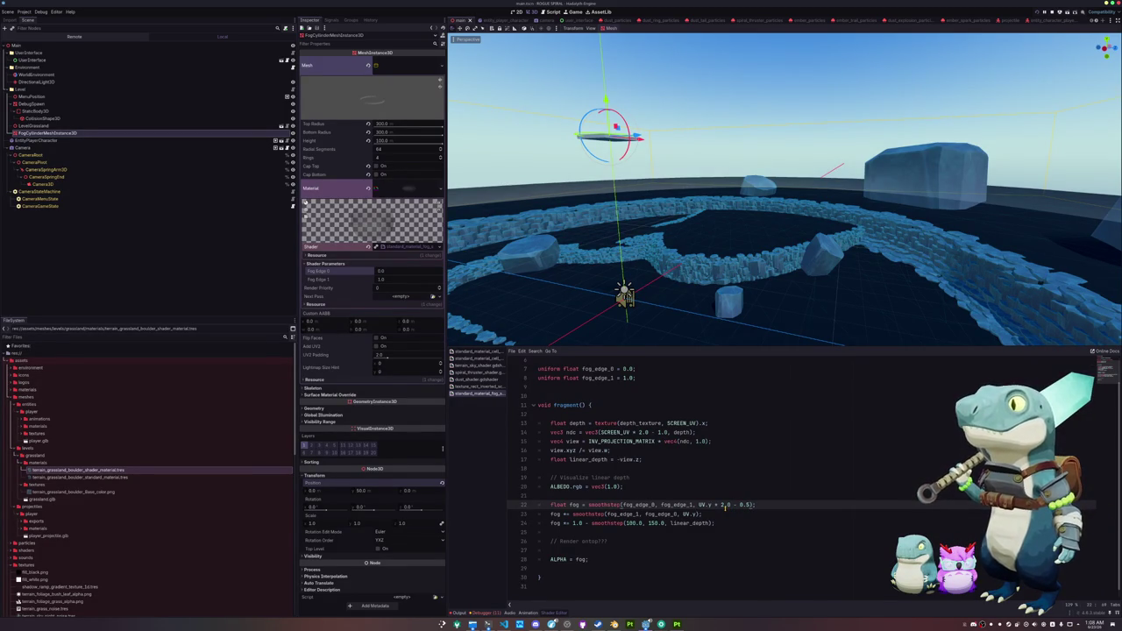
text())
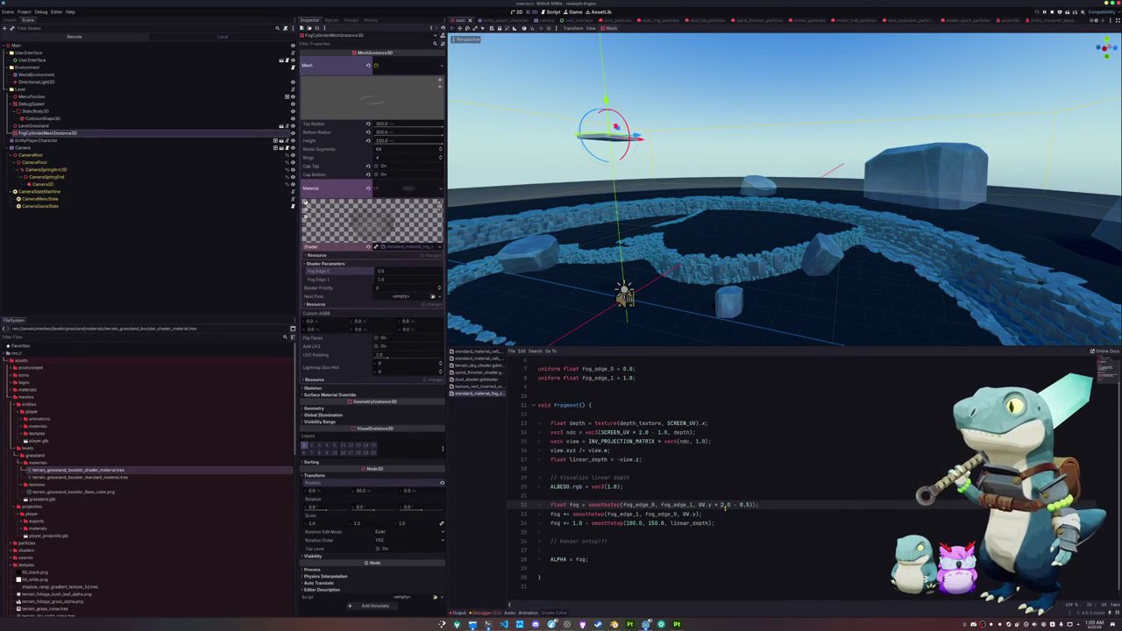
text(()
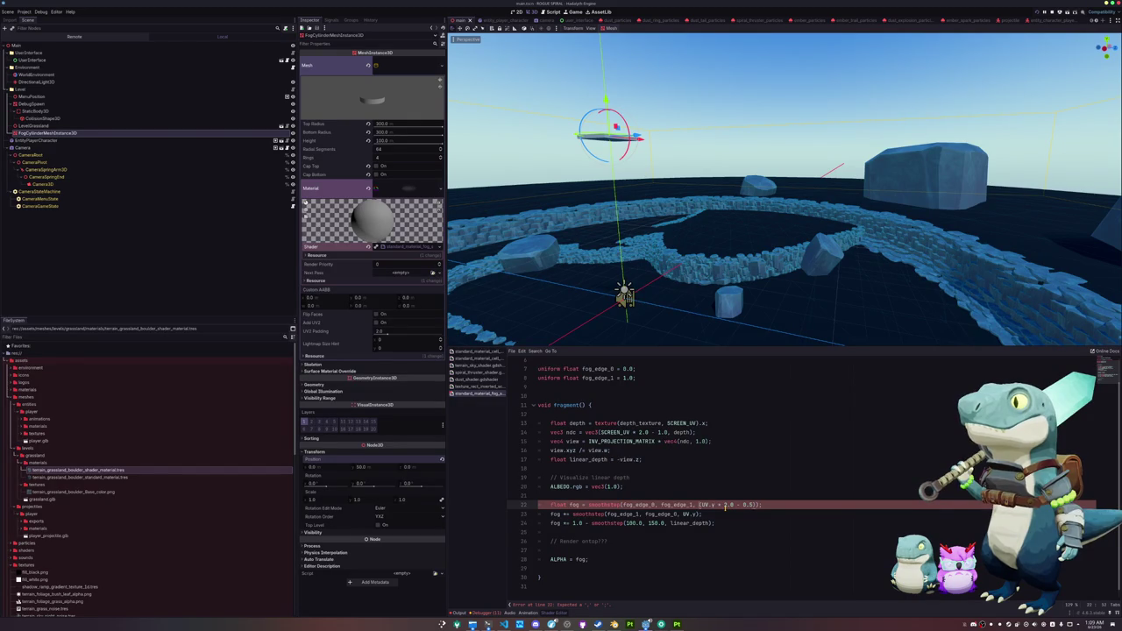
key(shift+Right)
key(shift+Right)
key(shift+Right)
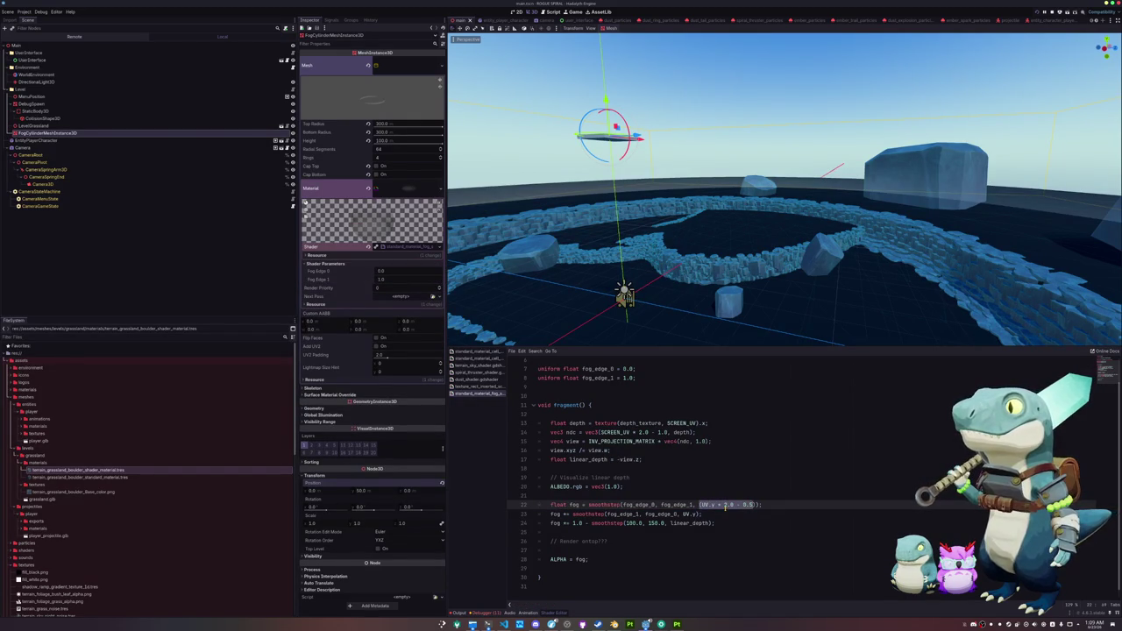
key(Right)
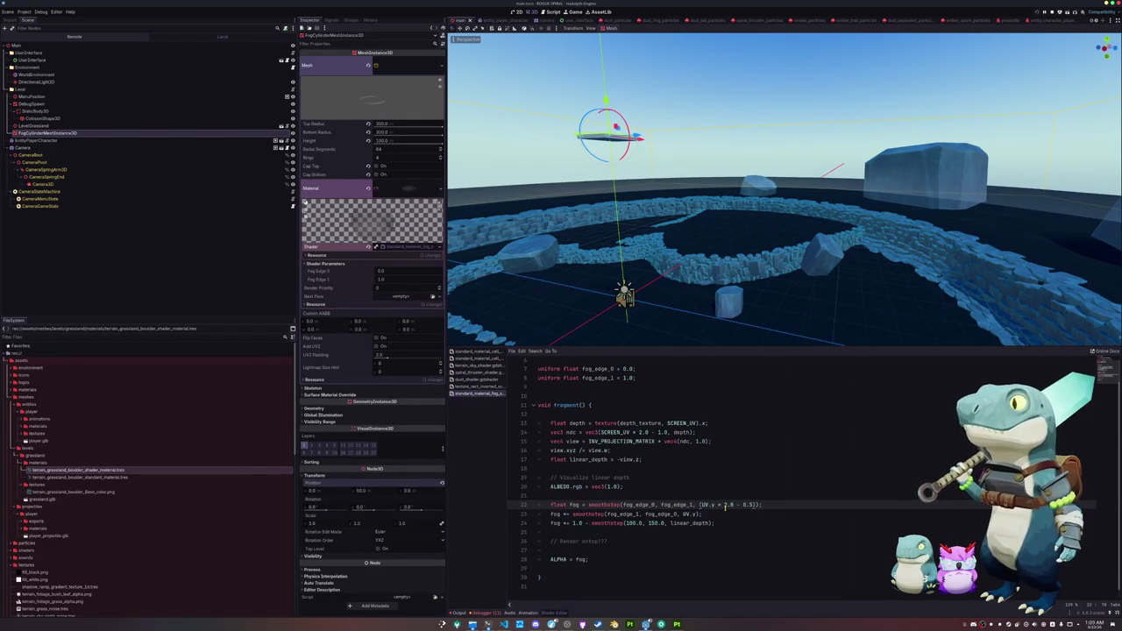
text())
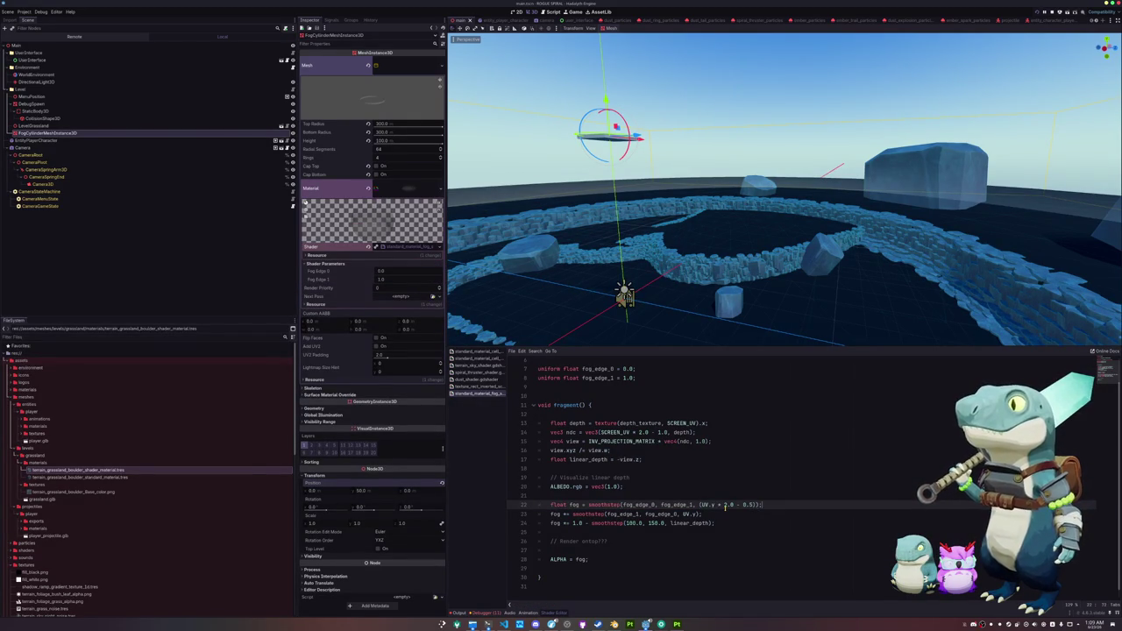
Step: Delete the second fog-edge smoothstep line and drag Fog Edge 0 to preview the gradient
key(Up)
key(ctrl+shift+k)
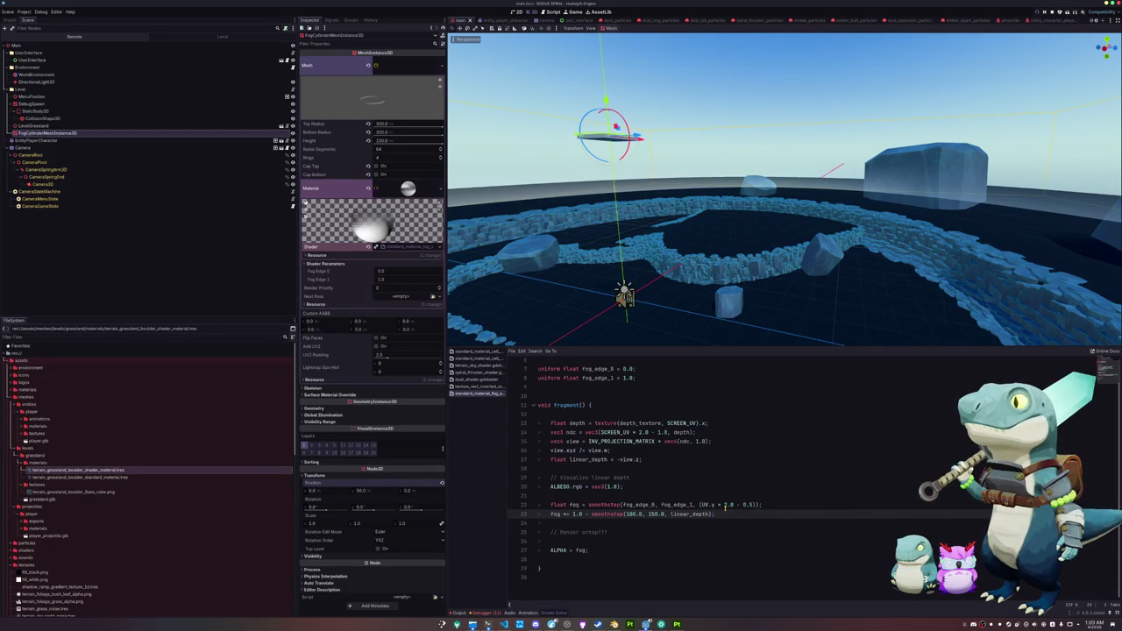
mouse_move(386, 271)
mouse_down()
mouse_move(370, 279)
mouse_move(411, 273)
mouse_up()
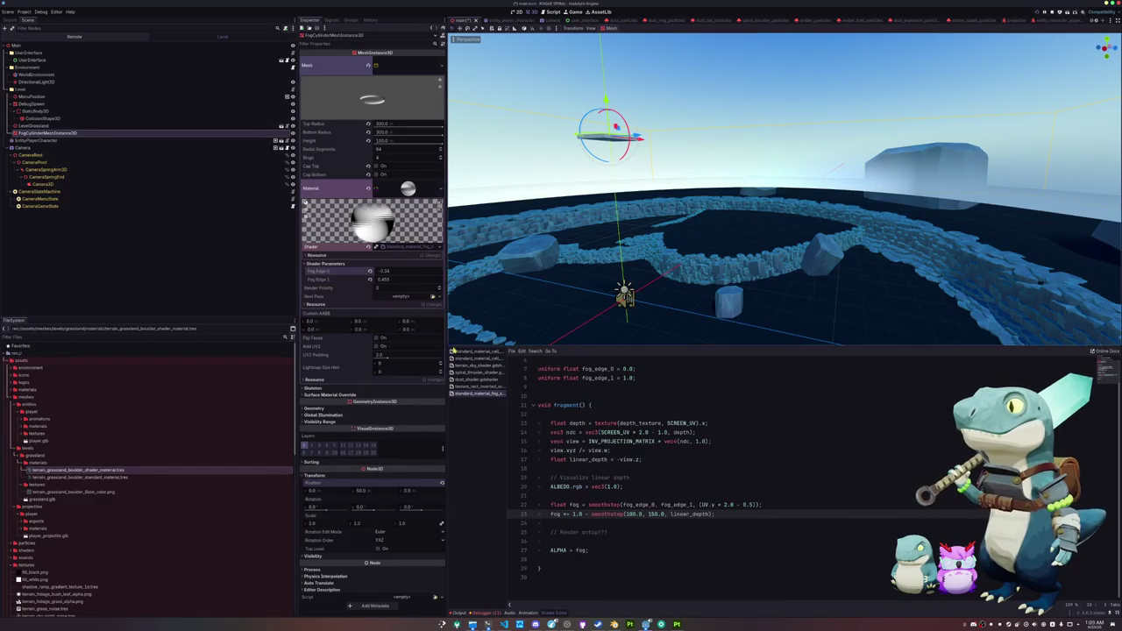
Step: Try a 50 start distance without the 1.0 - inversion on the depth fade, then undo it
double_click(631, 514)
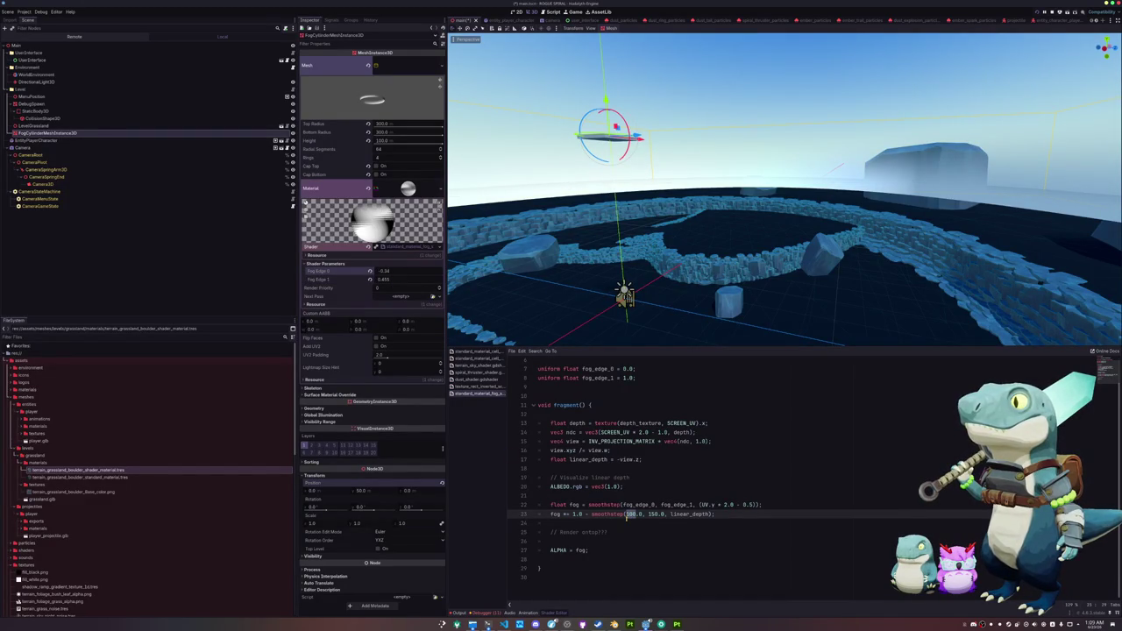
text(50)
key(shift+Right)
key(shift+Right)
key(shift+Right)
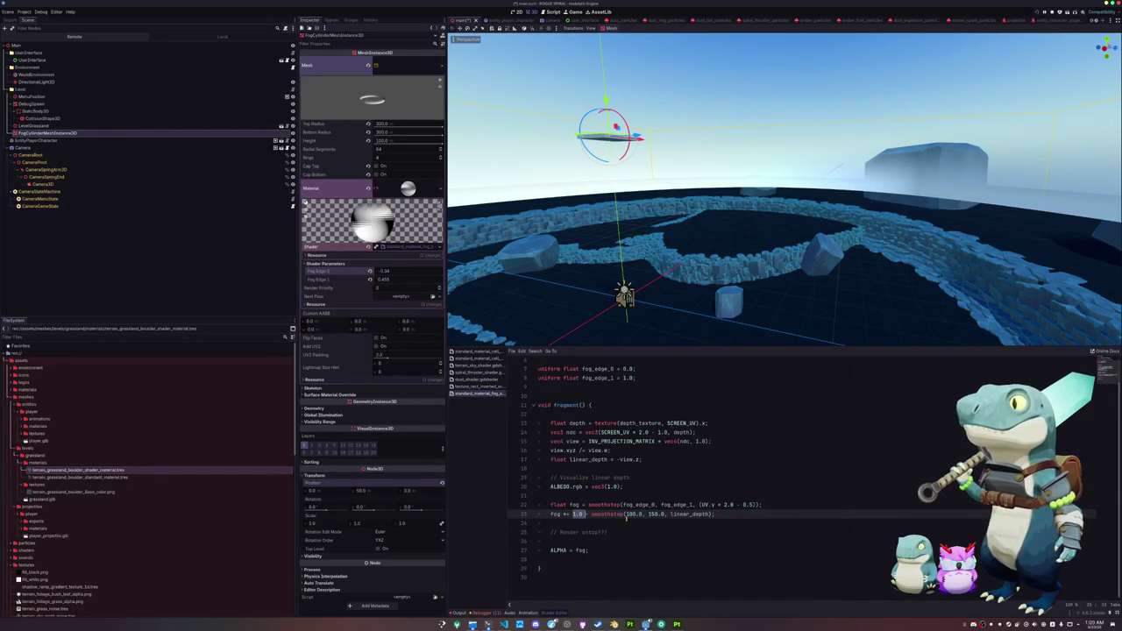
key(Delete)
key(ctrl+s)
key(ctrl+z)
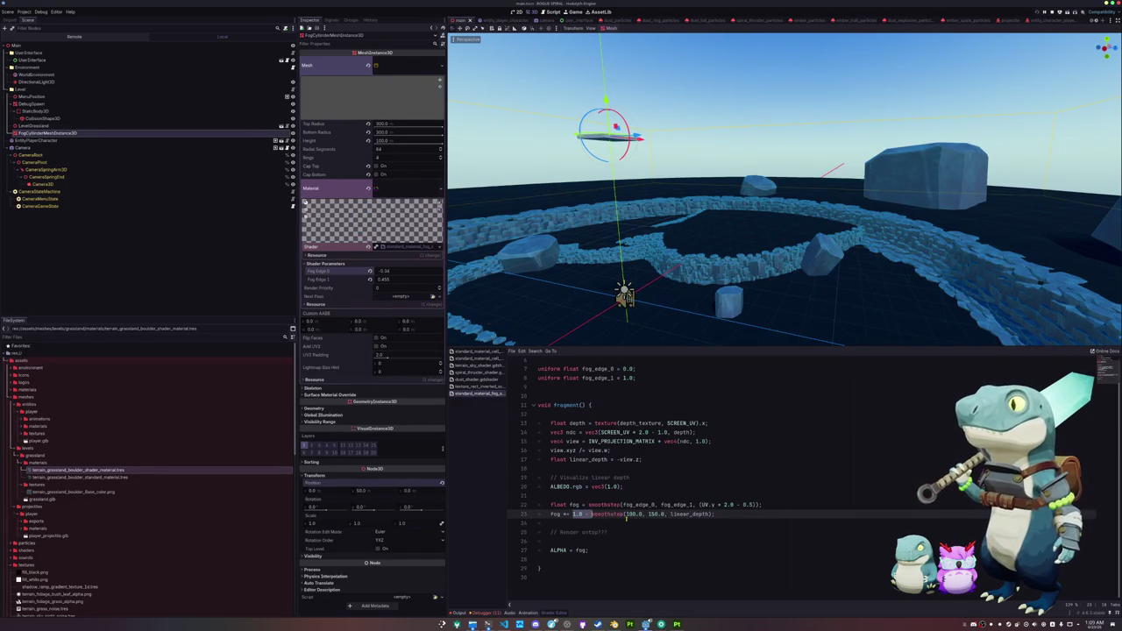
Step: Set the depth fade to 50.0–100.0 and save, then retype the distances as 250.0 and 500.0
double_click(630, 515)
text(50)
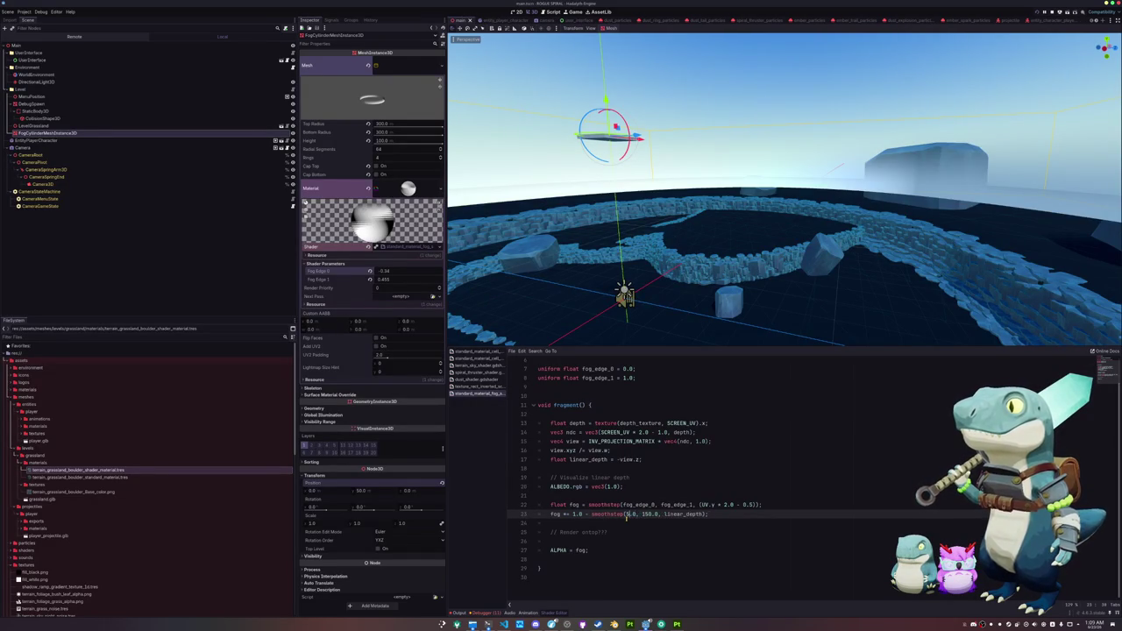
key(ctrl+Right)
key(ctrl+Right)
key(ctrl+shift+Right)
text(100)
key(ctrl+s)
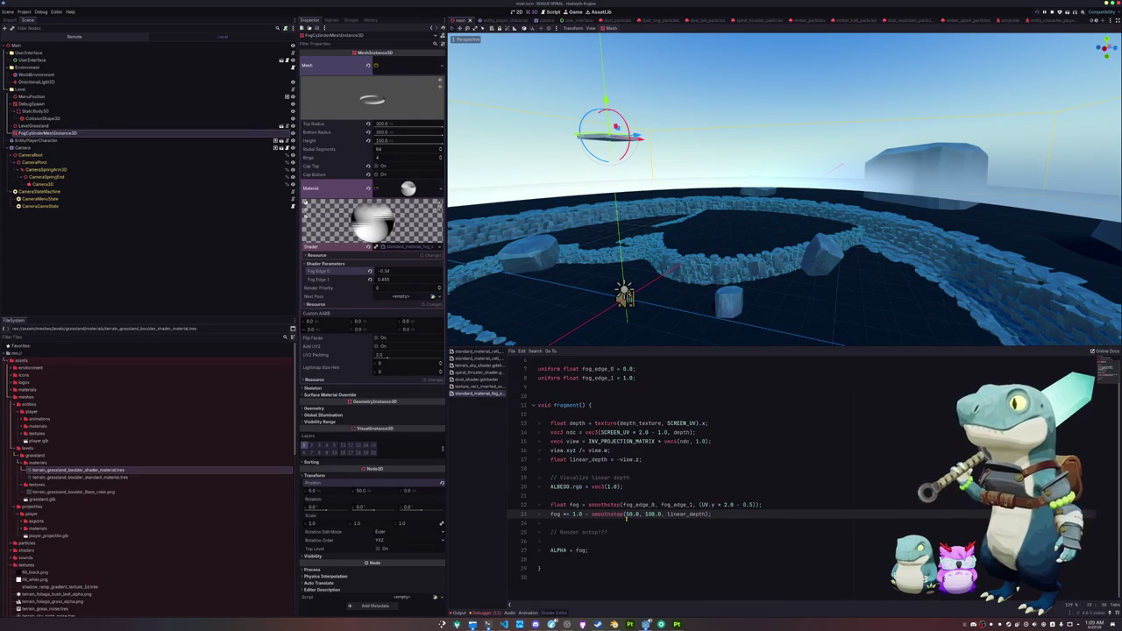
double_click(629, 514)
text(20)
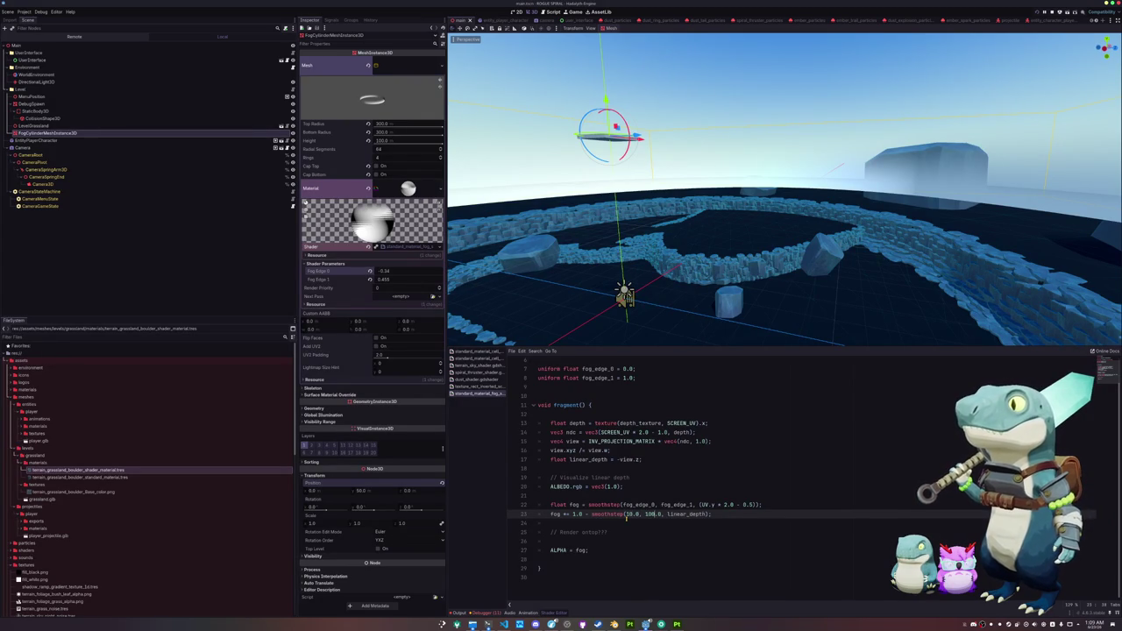
text(2)
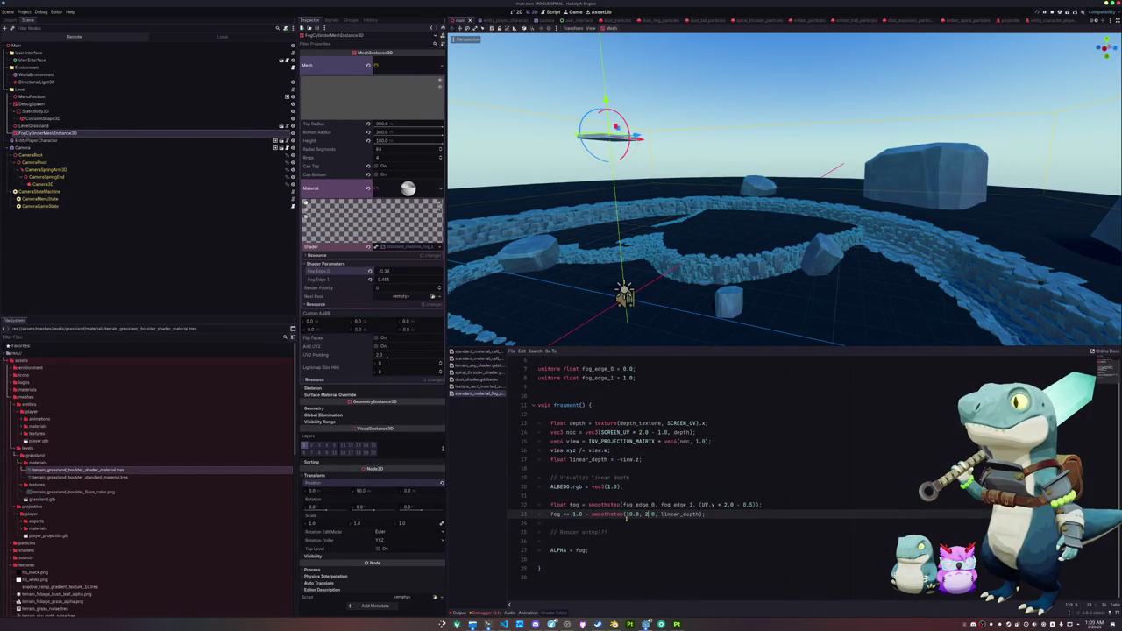
text(50)
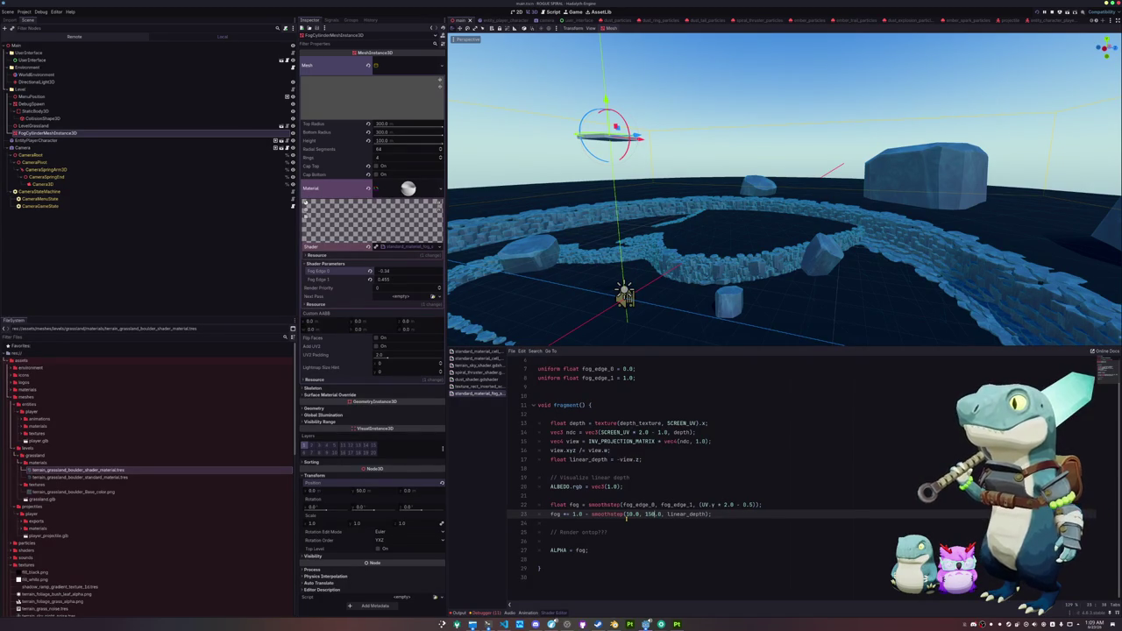
text(250)
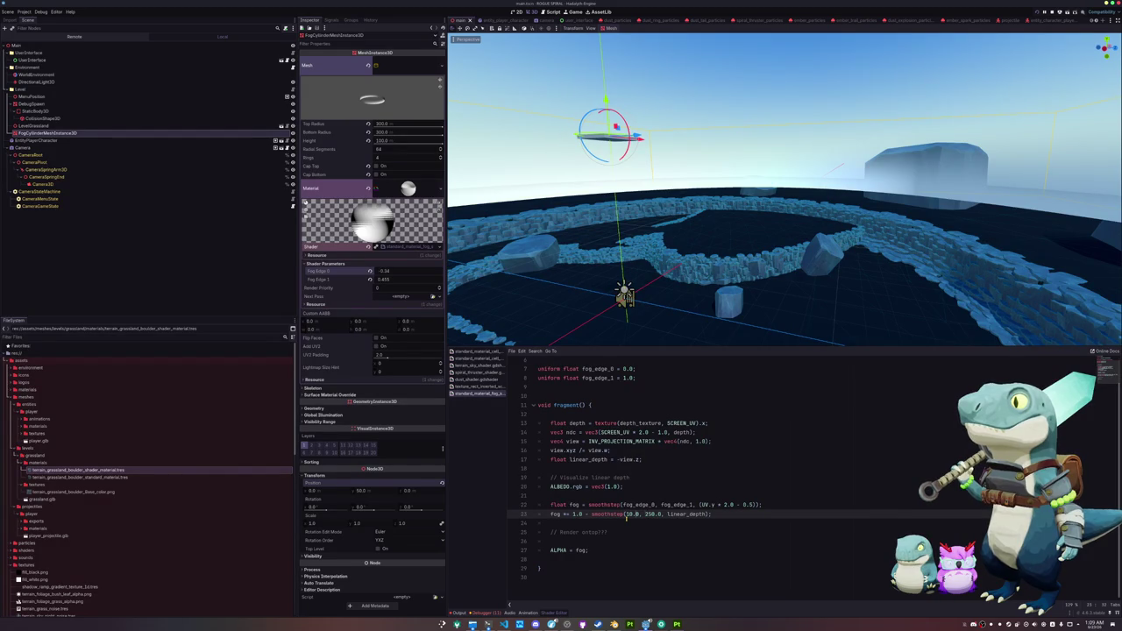
text(250)
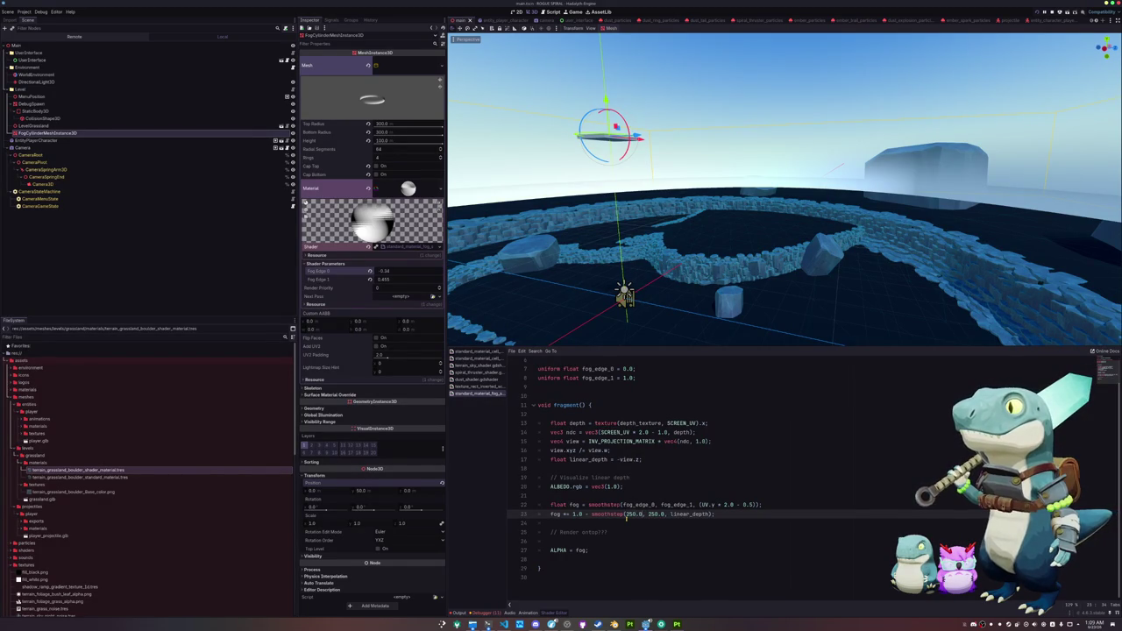
text(500)
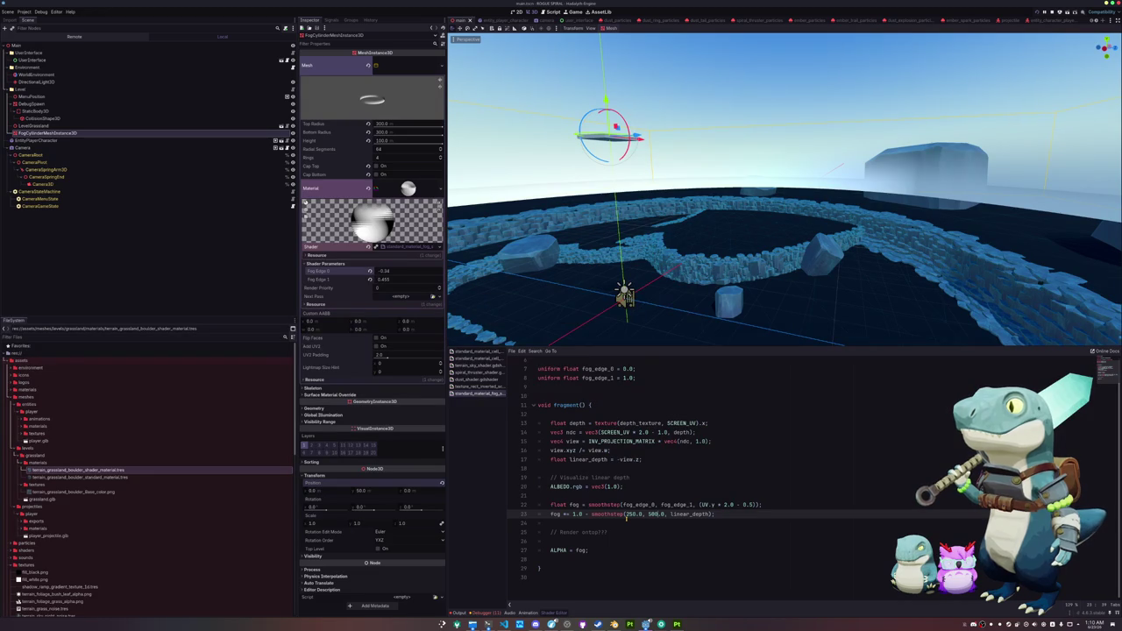
Step: Lower the viewport to look across the rock ring and bring up the Debugger's Errors list
scroll(624, 243, up, 8)
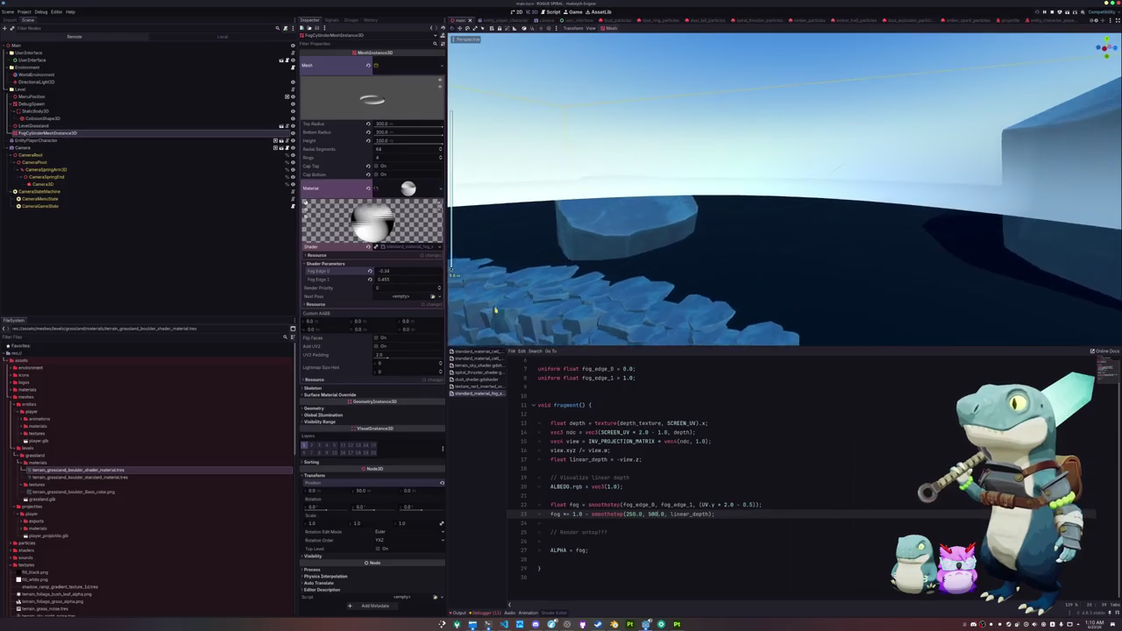
scroll(561, 272, down, 8)
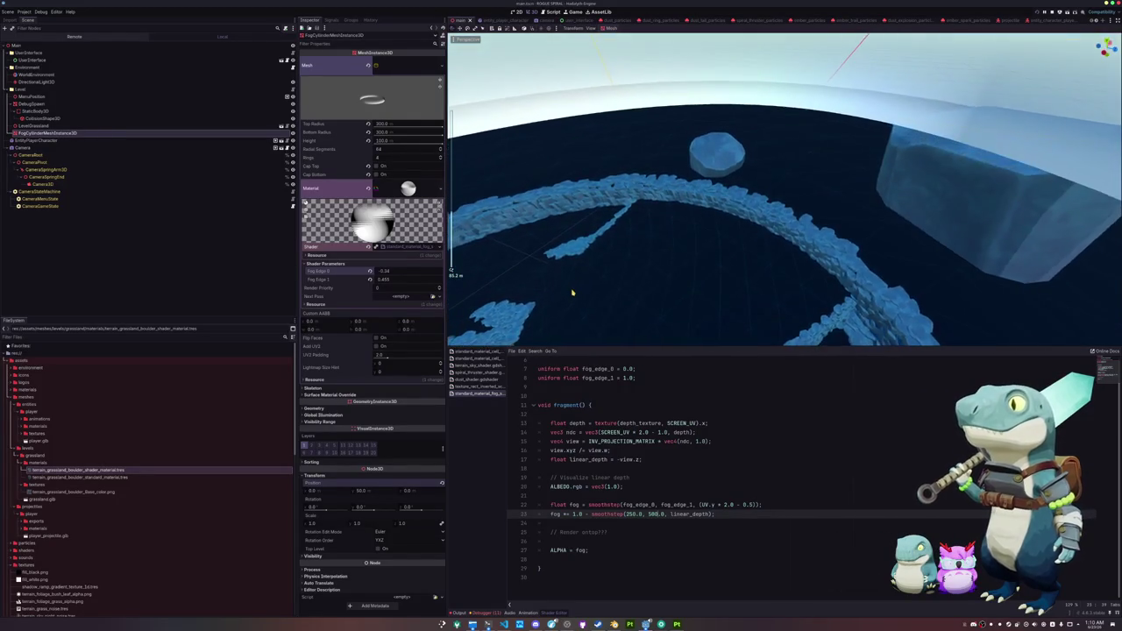
drag(578, 270, 589, 263)
click(604, 524)
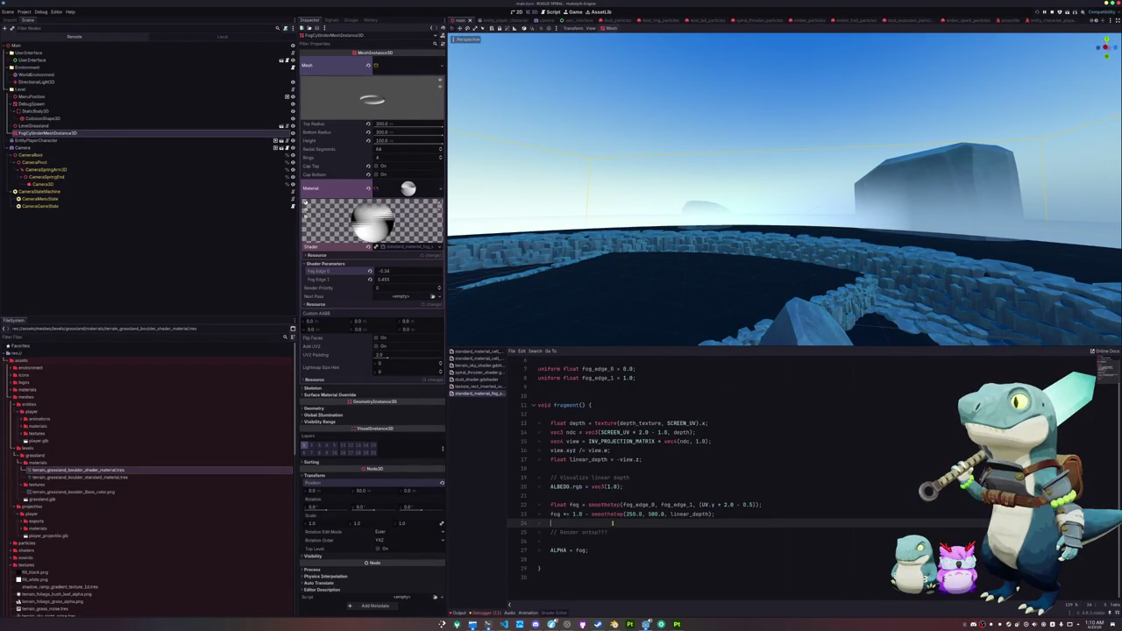
scroll(614, 517, up, 2)
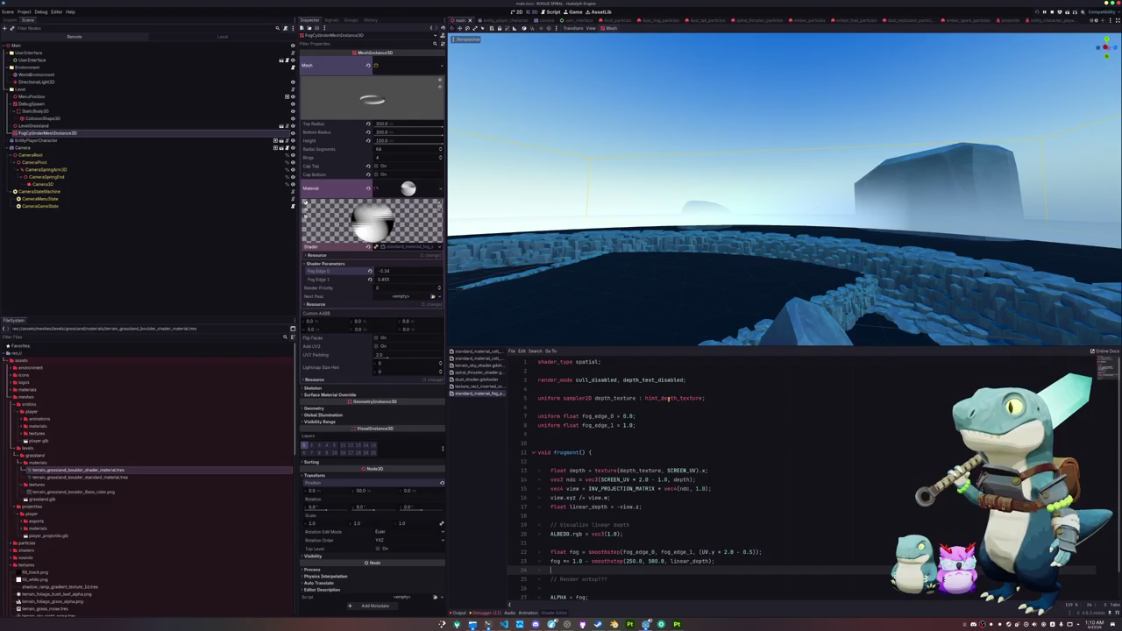
click(485, 613)
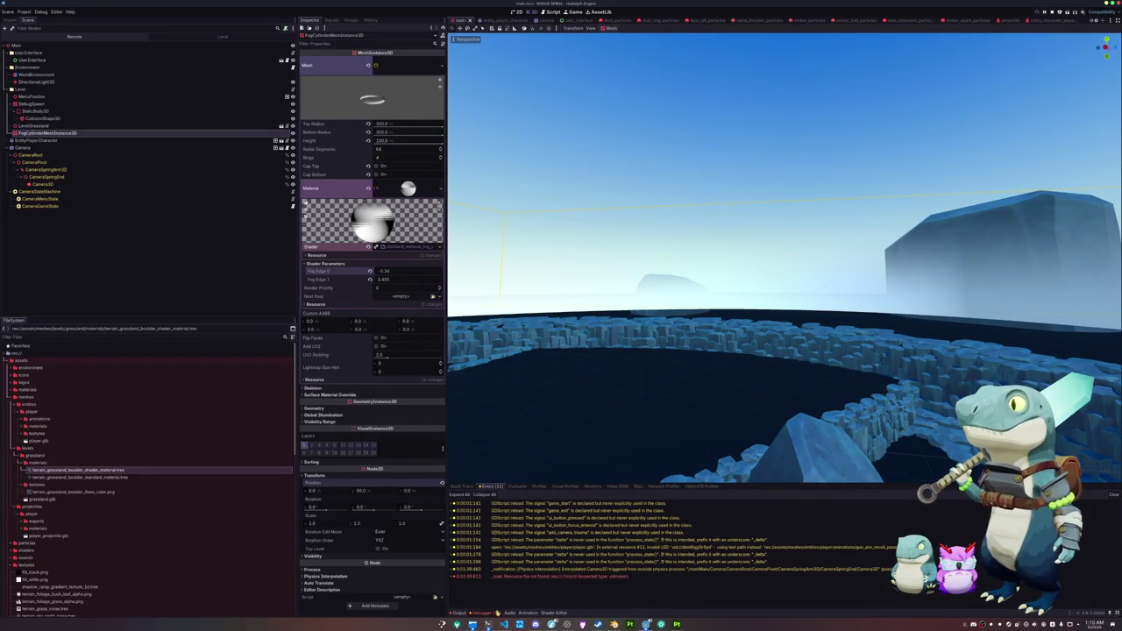
Step: Read the shader compilation errors in the Output log, then go back to the fog shader code
click(459, 613)
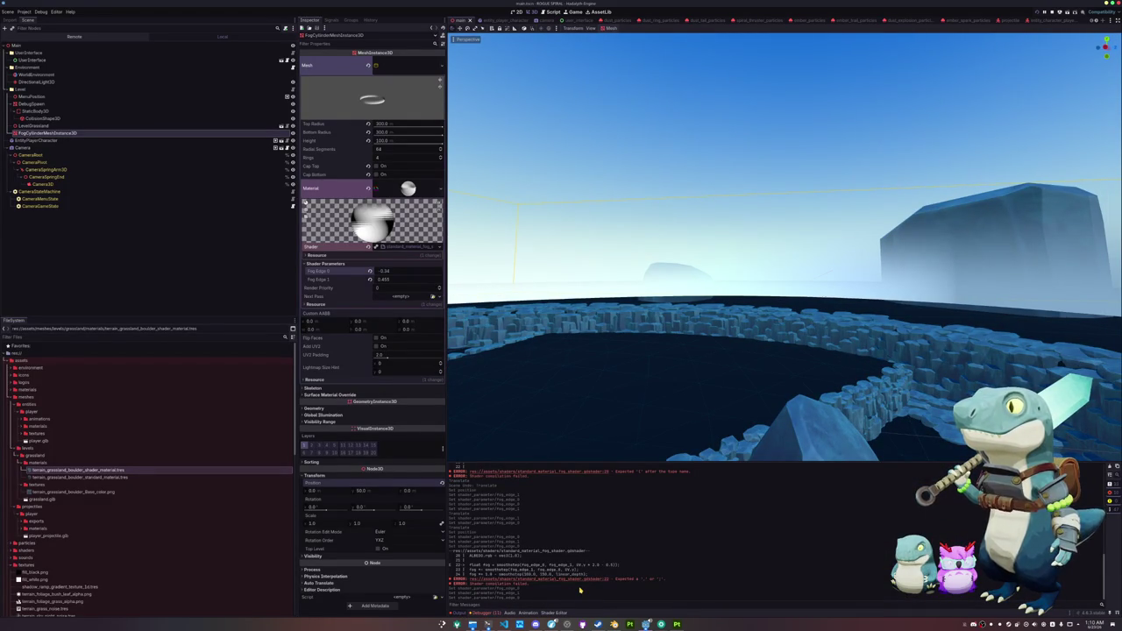
click(549, 613)
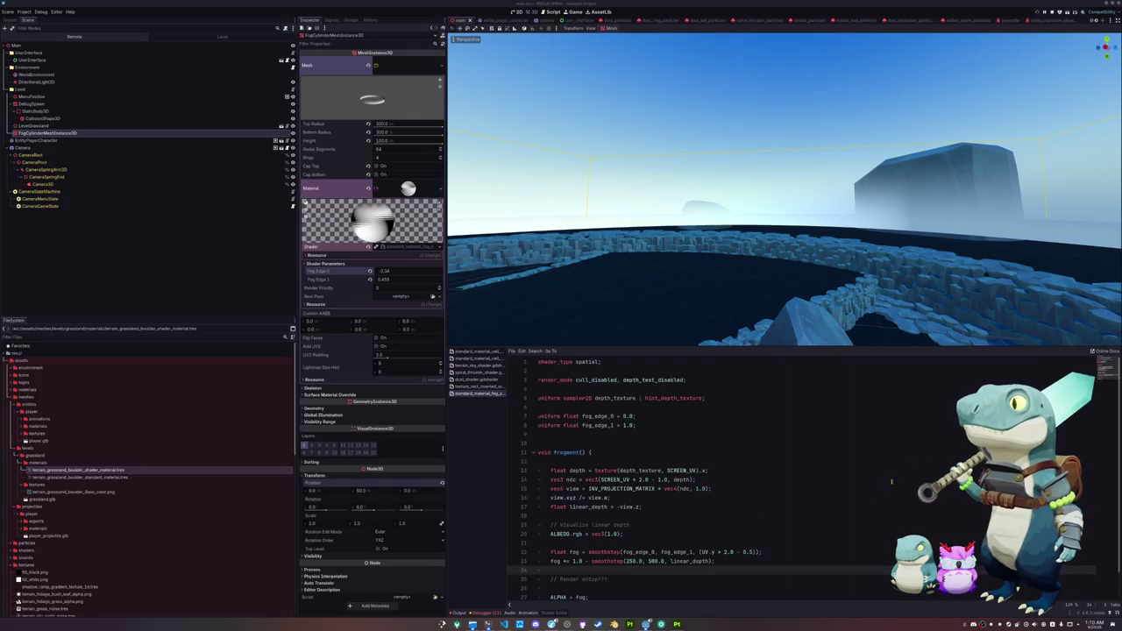
Step: Remap depth on line 14 so ndc reads vec3(SCREEN_UV * 2.0 - 1.0, depth * 2.0 - 1.0)
scroll(860, 505, down, 1)
click(713, 479)
click(725, 469)
click(692, 452)
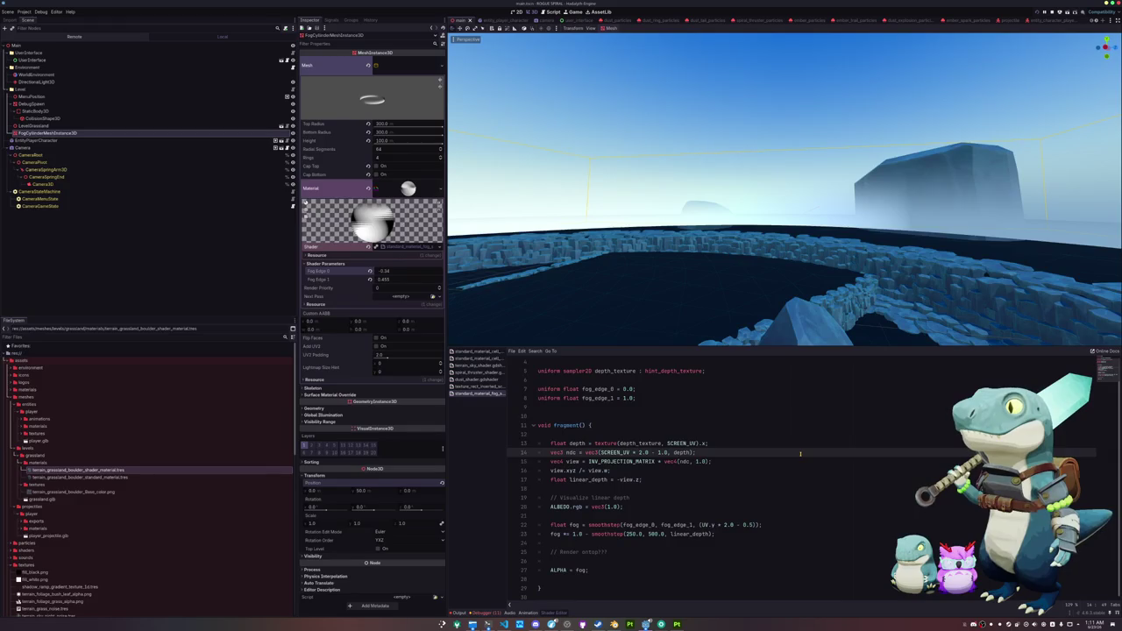
text(* 2.0 - 1)
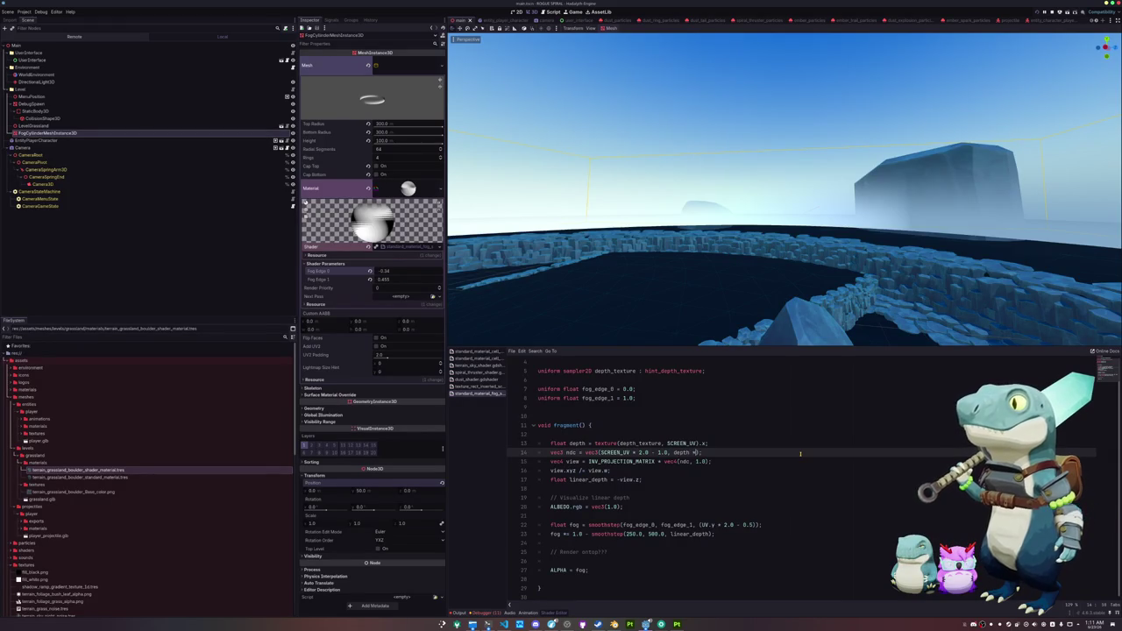
text(.0)
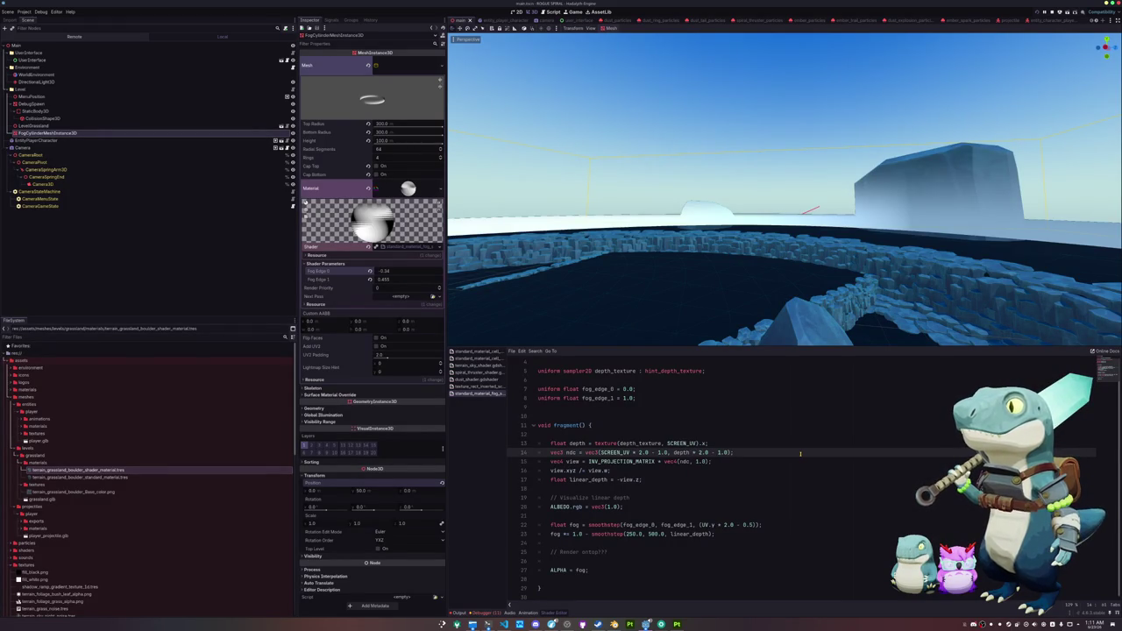
Step: Select the 1.0 - inversion in the line-23 depth fade
scroll(785, 188, up, 5)
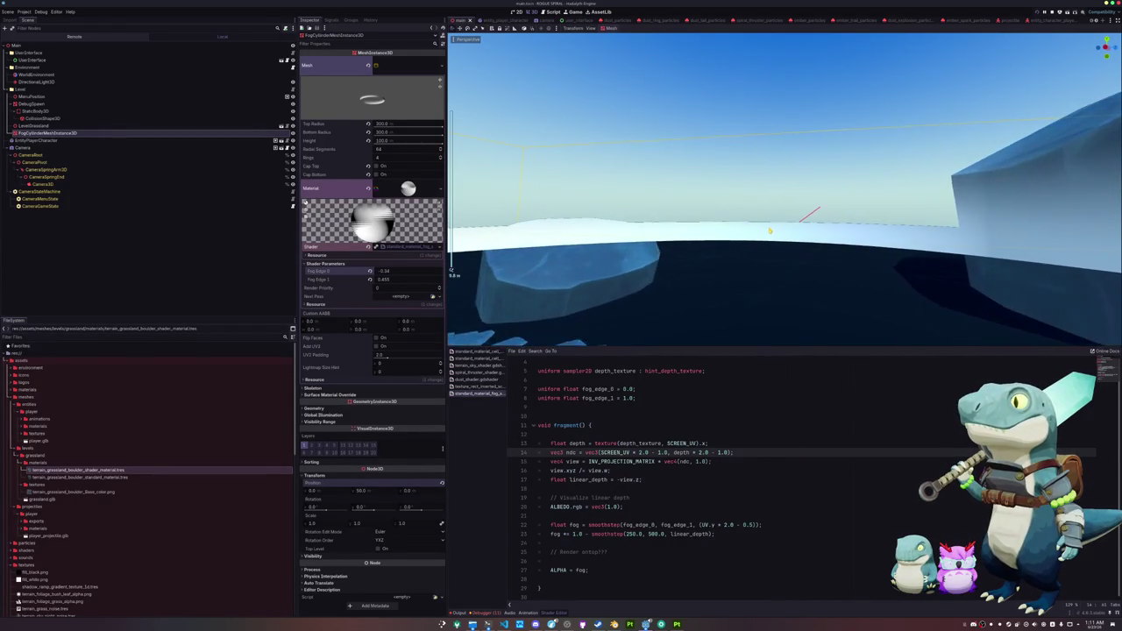
scroll(768, 234, down, 8)
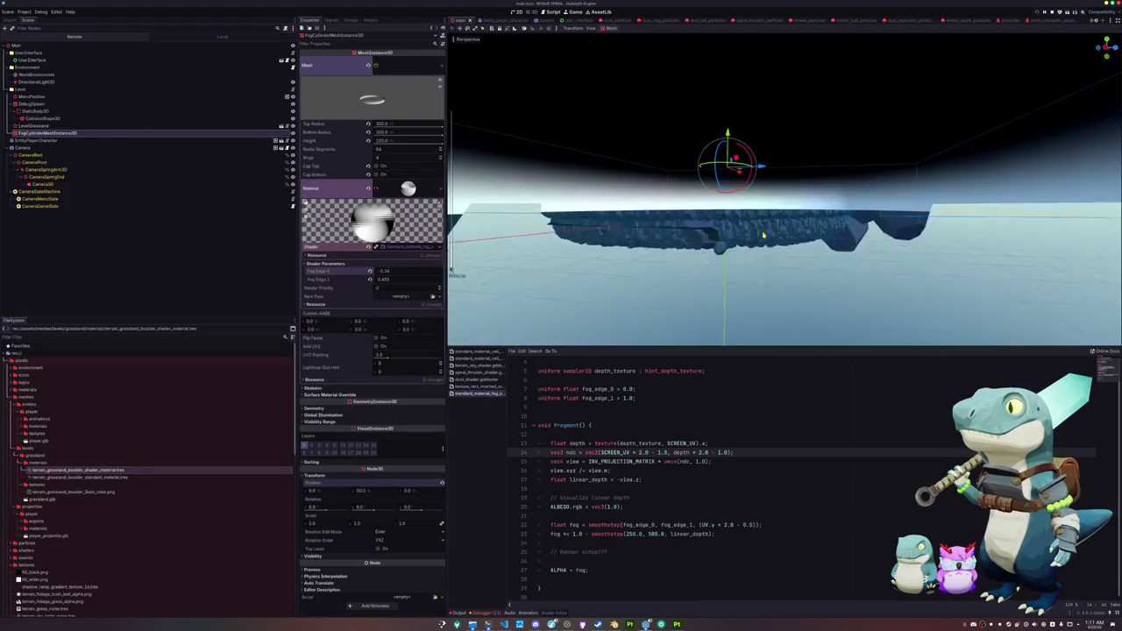
scroll(764, 234, up, 4)
scroll(747, 239, up, 5)
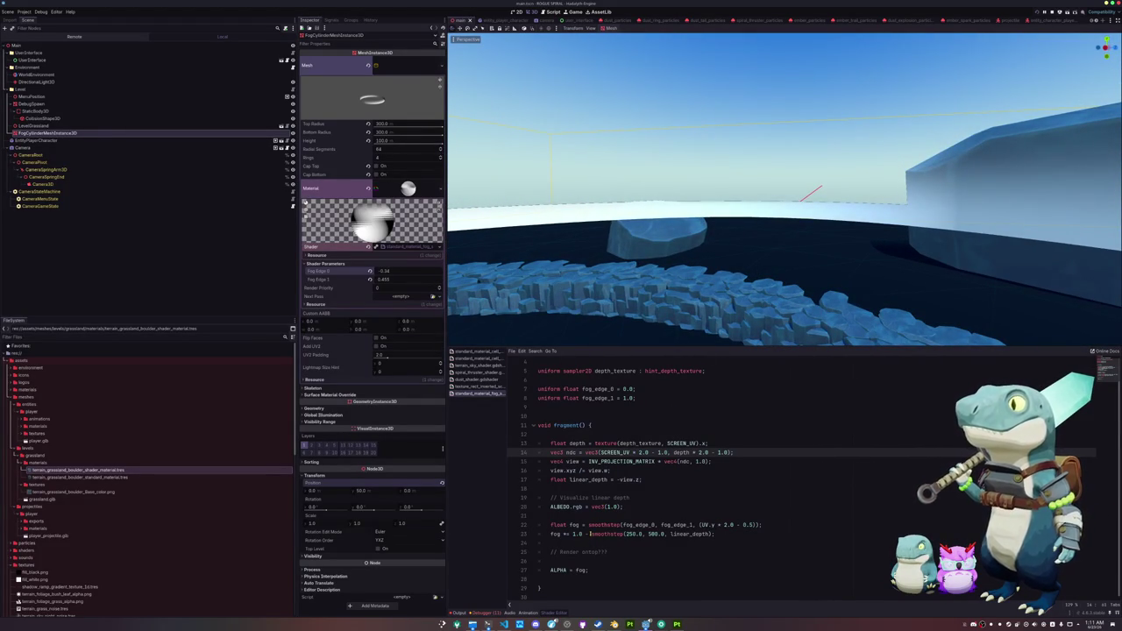
mouse_move(589, 534)
mouse_down()
mouse_move(571, 533)
mouse_move(629, 534)
mouse_up()
Step: Remove the 1.0 - inversion from the line-23 depth smoothstep
key(BackSpace)
text(10)
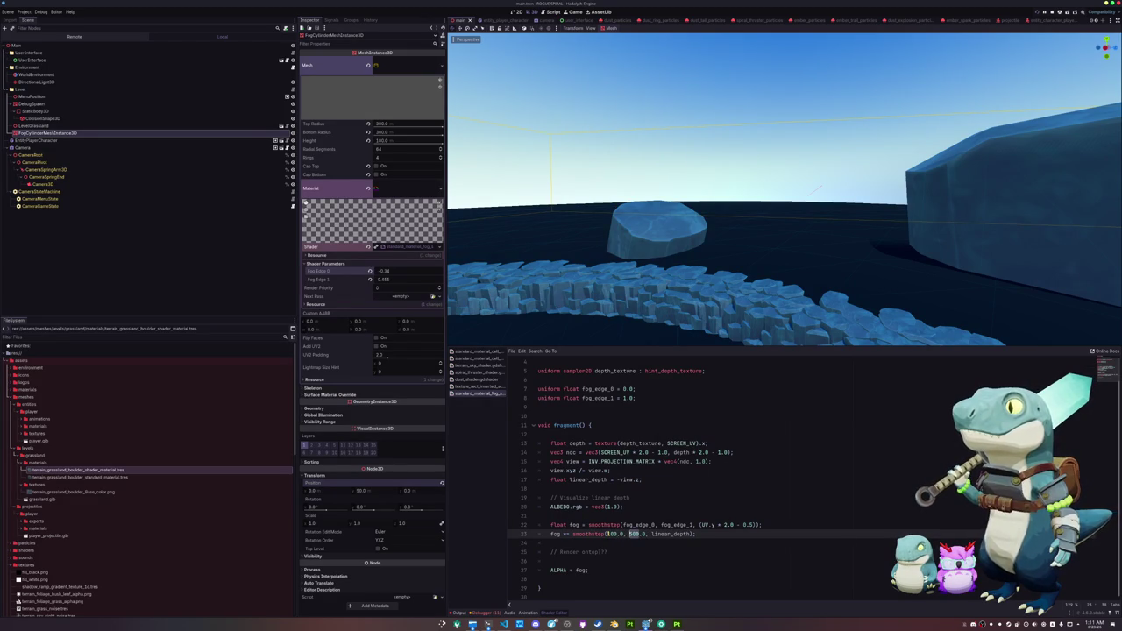
text(25)
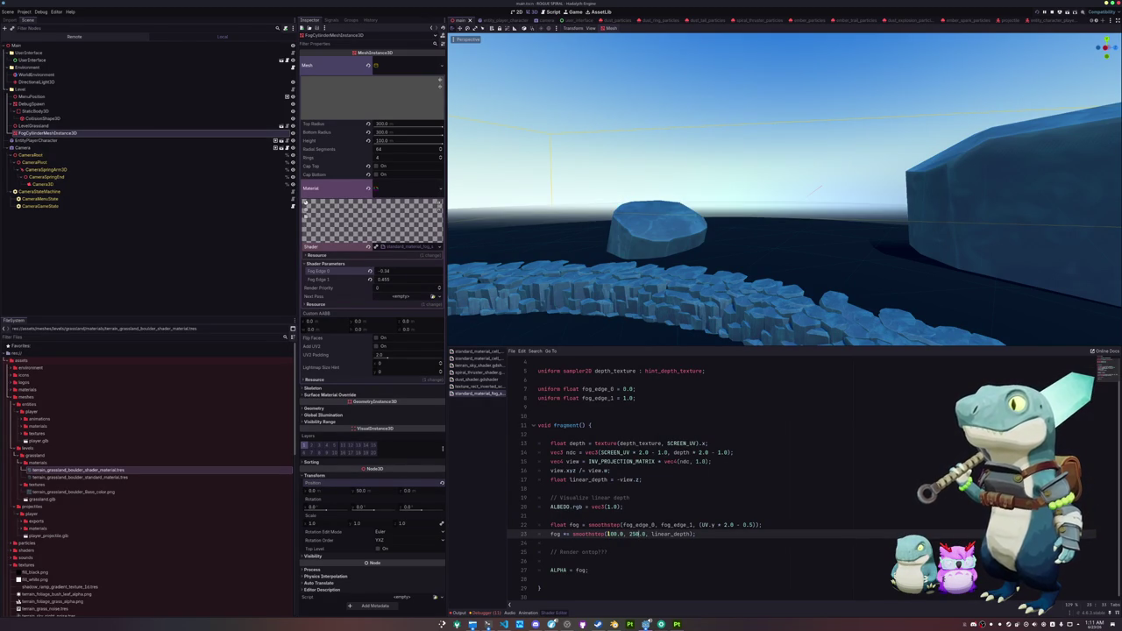
drag(638, 534, 631, 533)
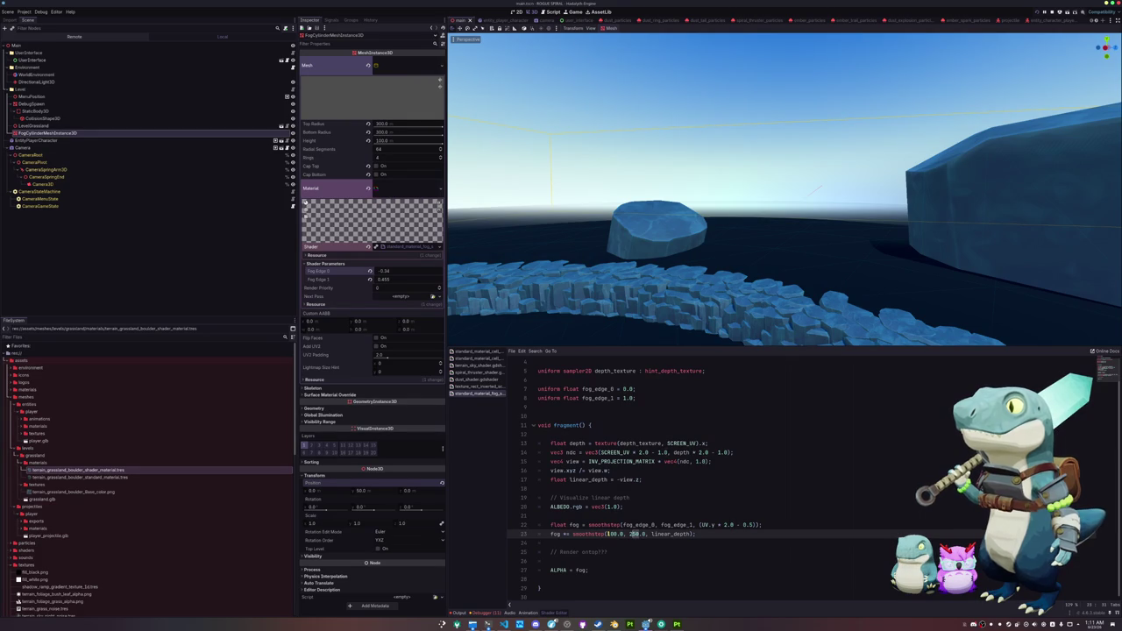
text(20)
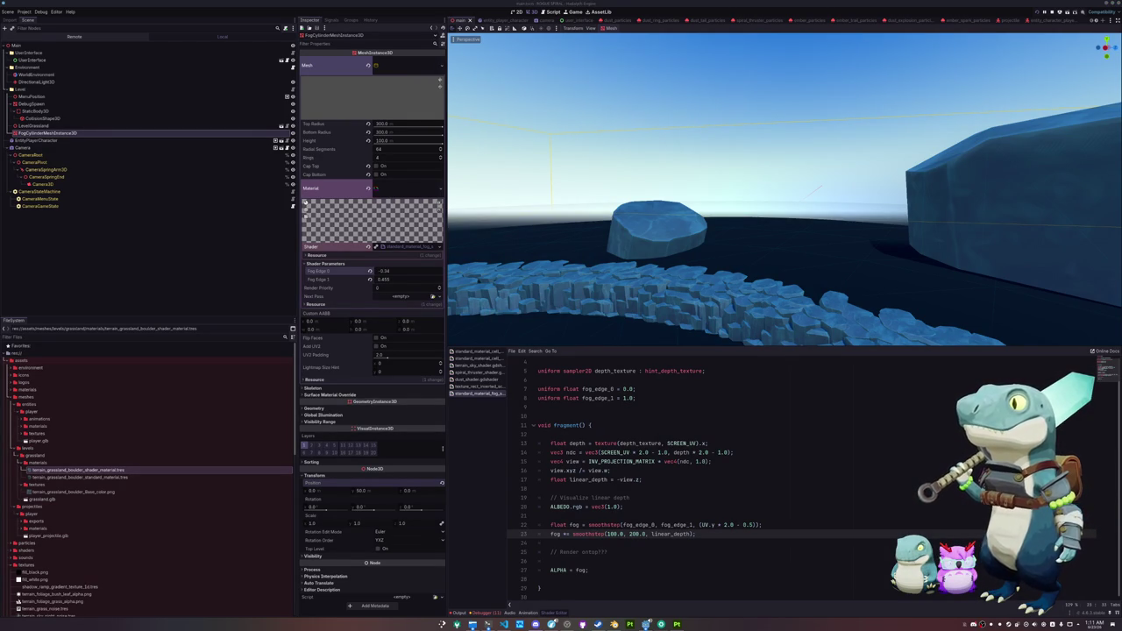
click(880, 543)
Step: Set the smoothstep distances to 150.0 and 200.0 and save the scene
click(633, 534)
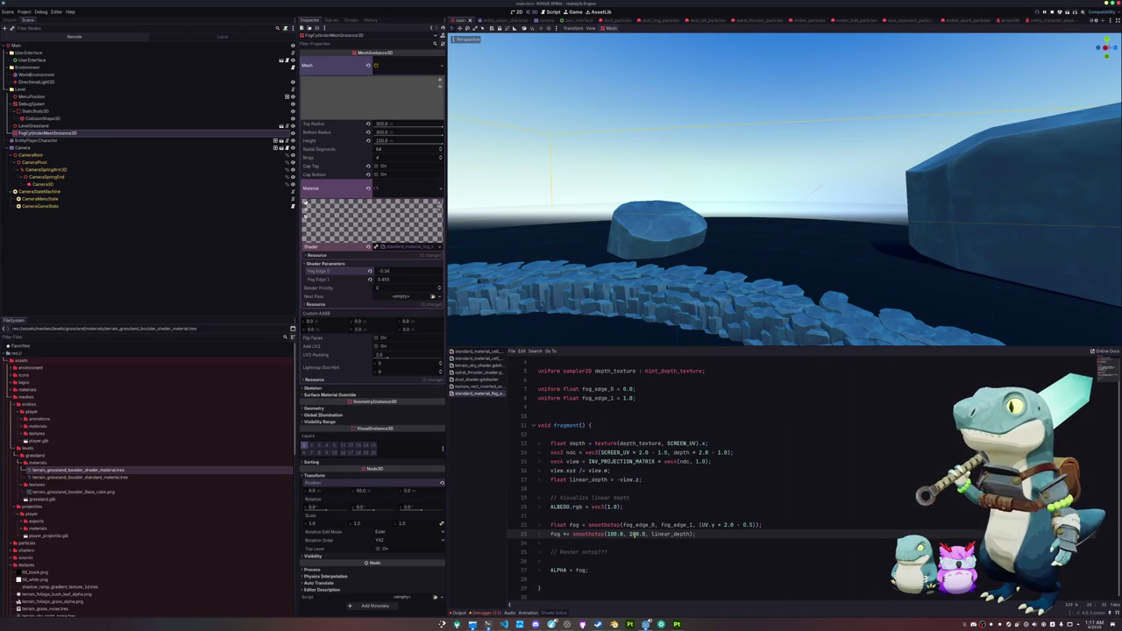
key(BackSpace)
text(1)
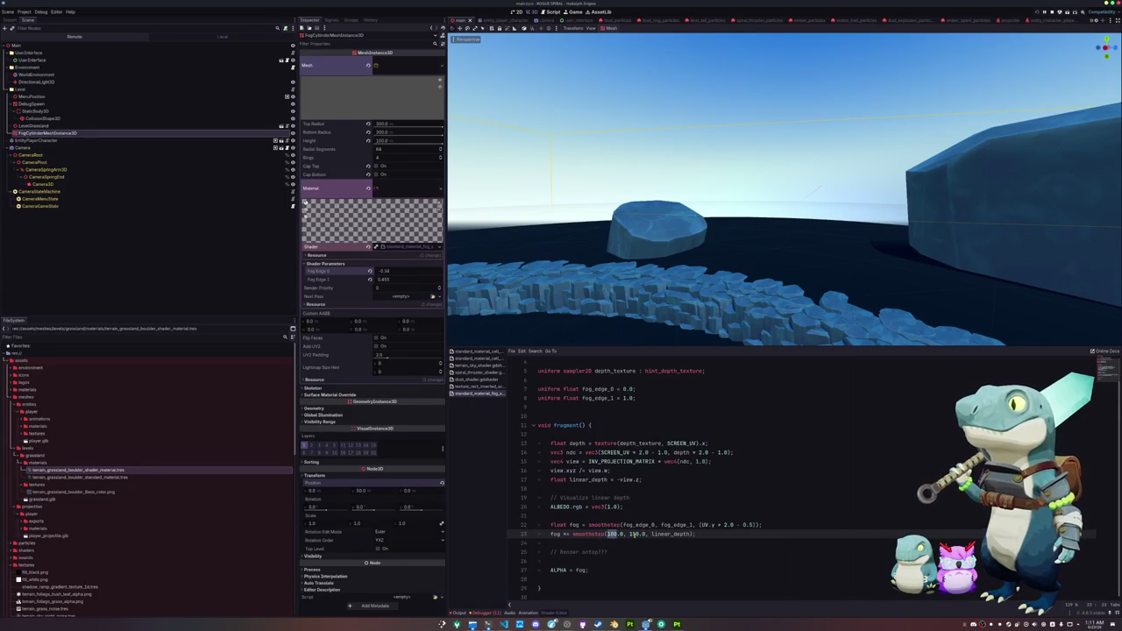
text(150)
double_click(633, 534)
text(200)
key(ctrl+s)
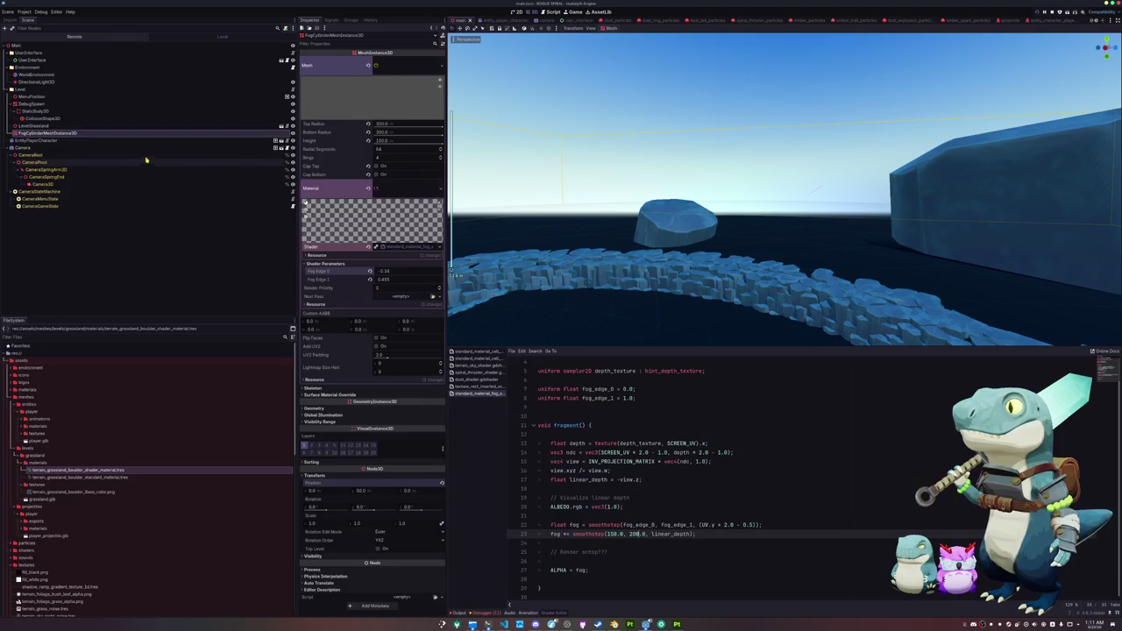
mouse_move(614, 219)
mouse_down()
mouse_move(669, 205)
mouse_move(631, 220)
mouse_up()
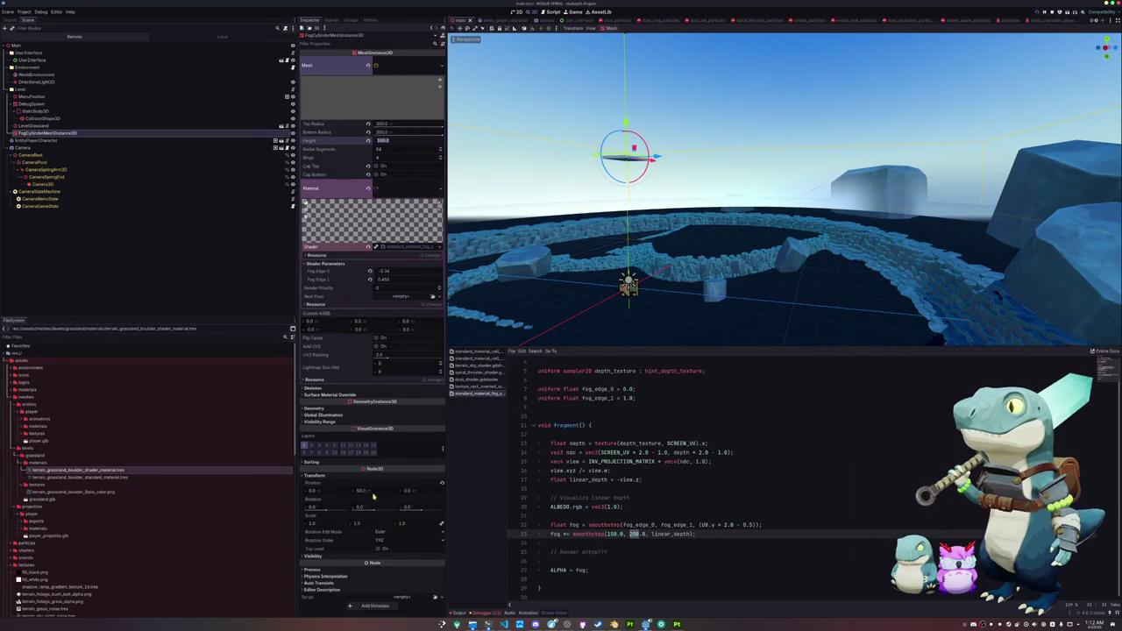
Step: Give the fog cylinder Rotation X 180 and Position Y -50
click(330, 508)
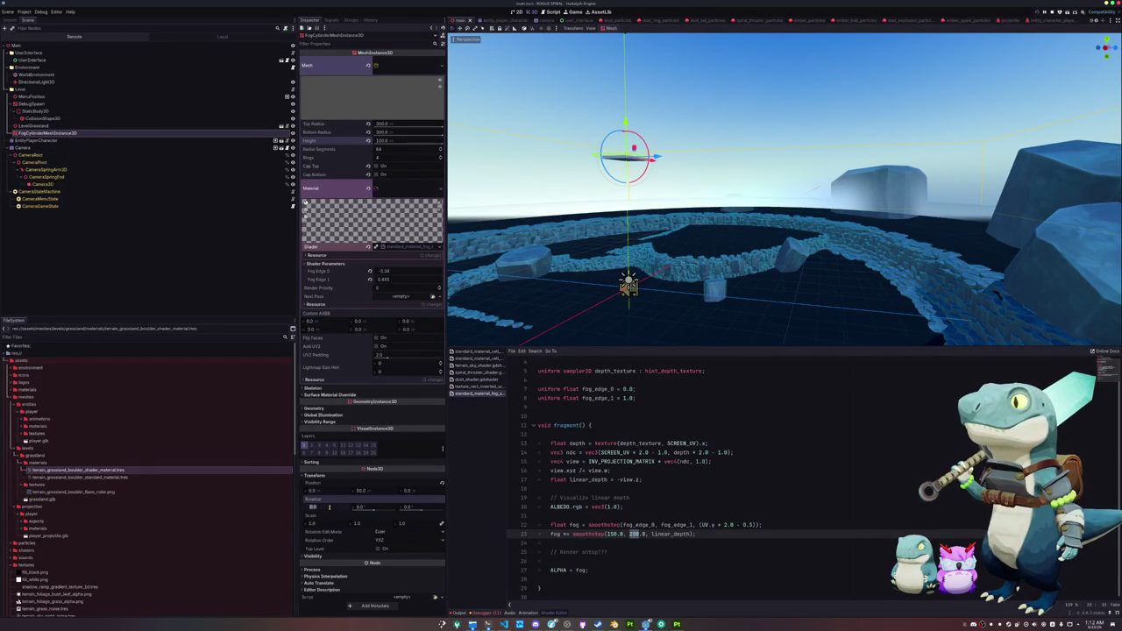
text(180)
key(Return)
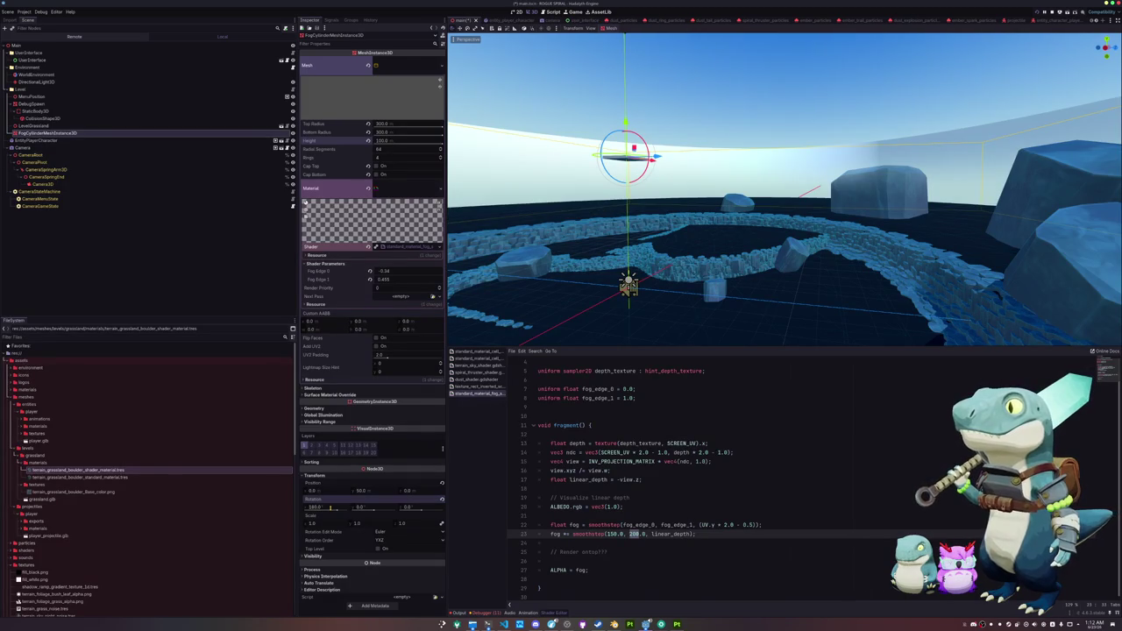
click(368, 492)
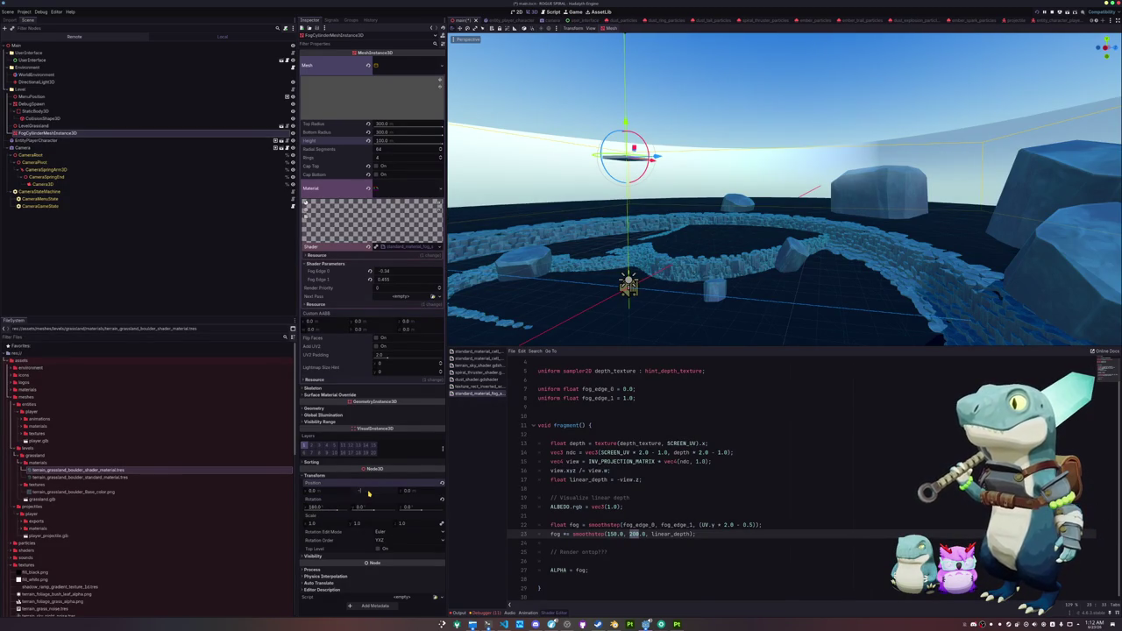
key(Return)
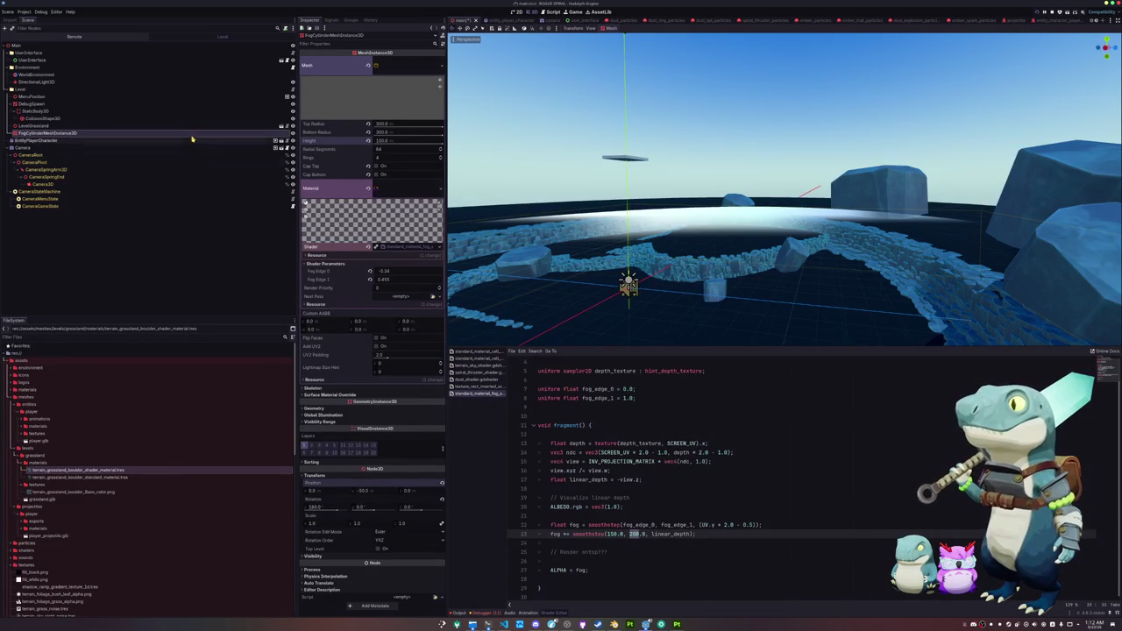
Step: Duplicate the fog cylinder node to create FogCylinderMeshInstance3D2
click(194, 128)
click(194, 133)
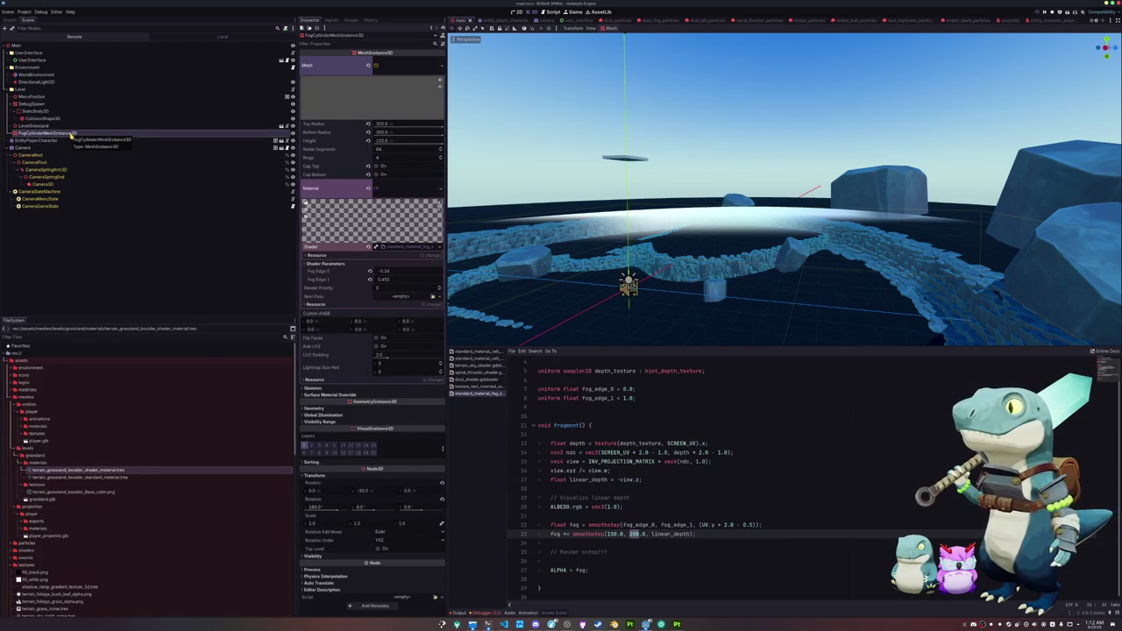
key(ctrl+d)
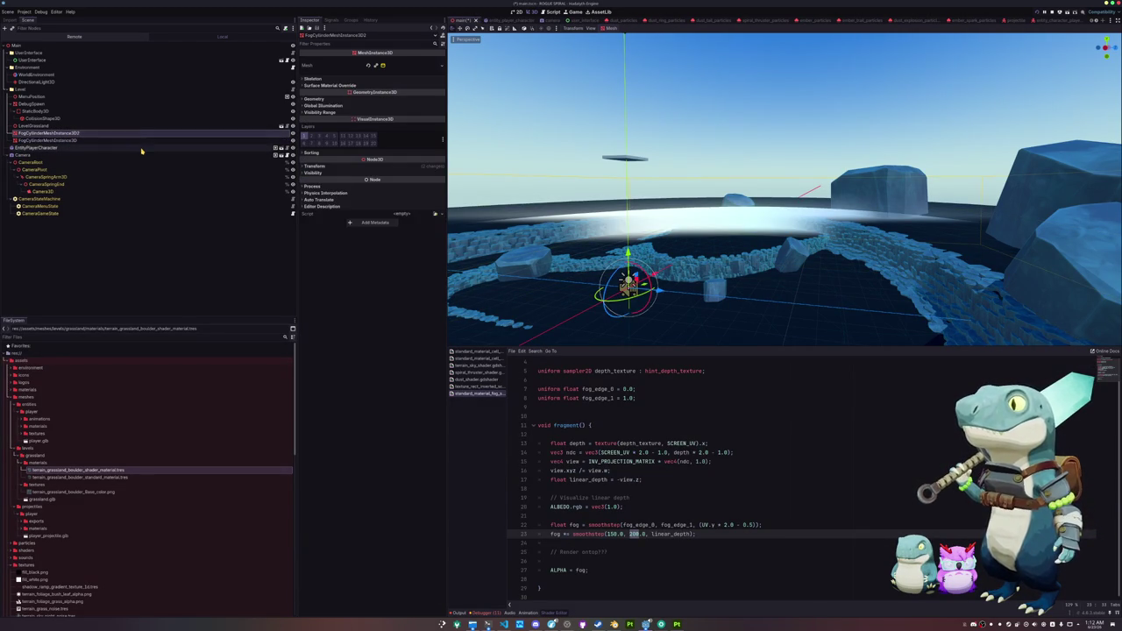
key(ctrl+Up)
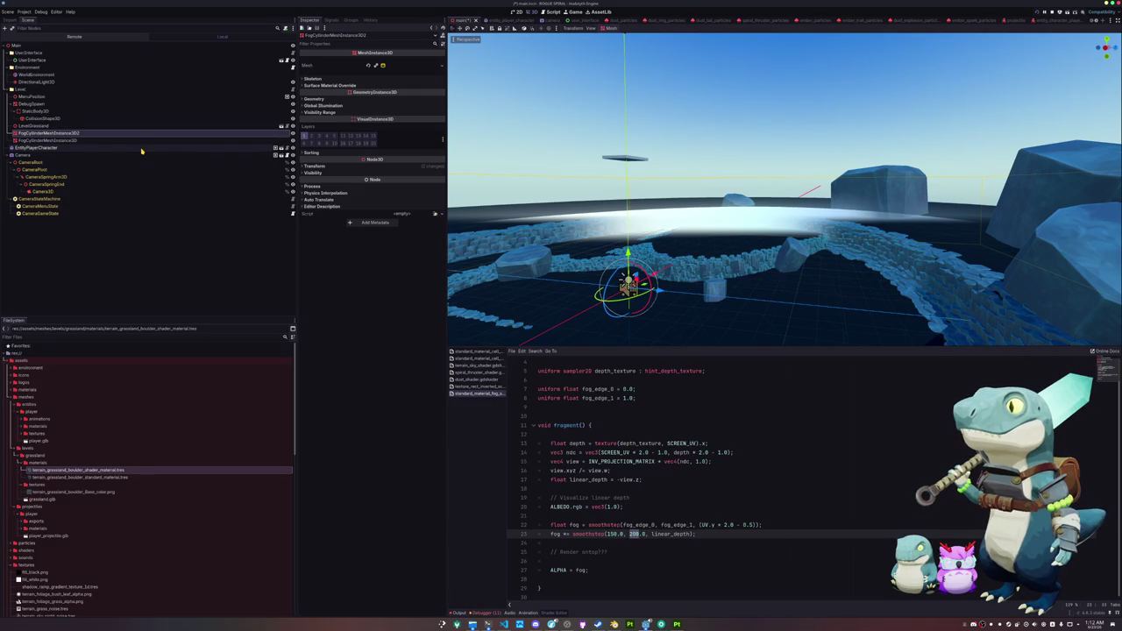
click(316, 165)
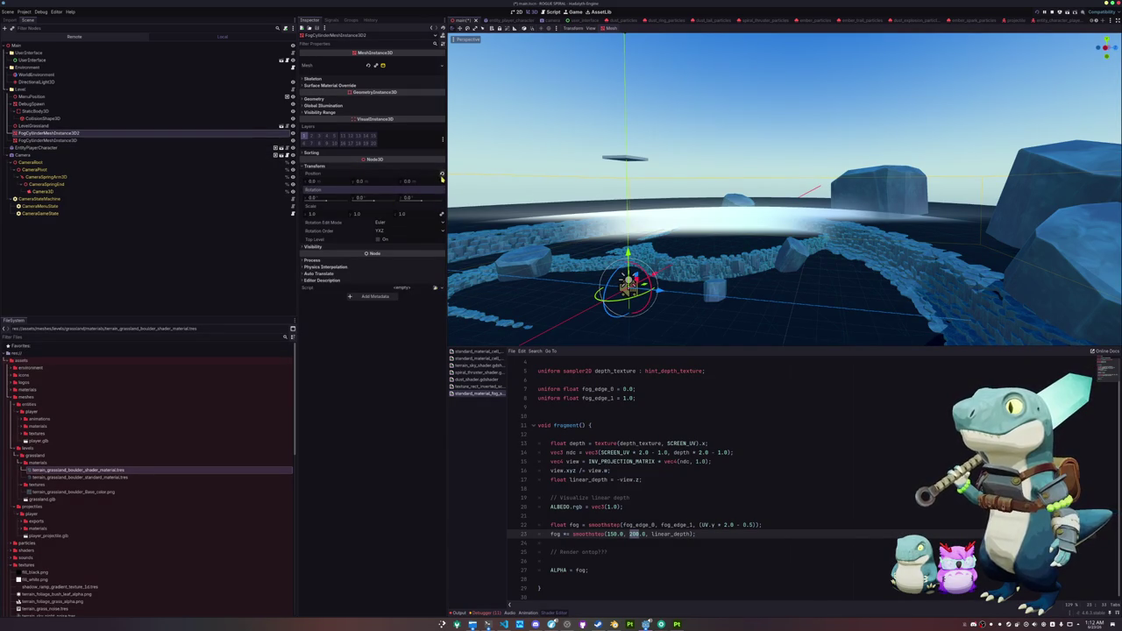
click(382, 184)
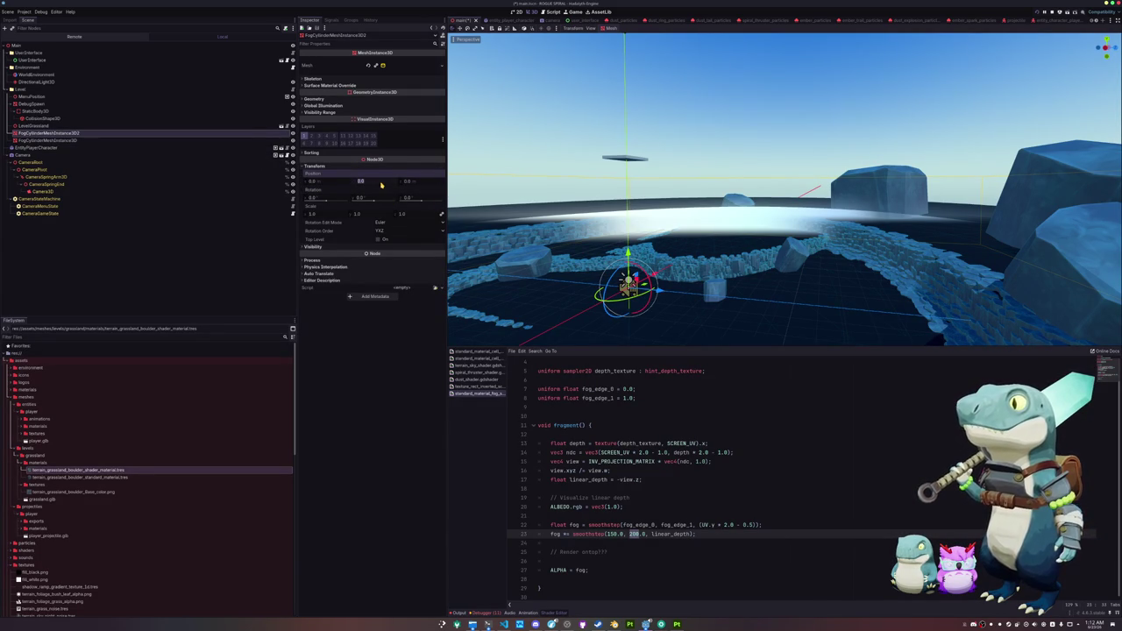
text(50)
key(Return)
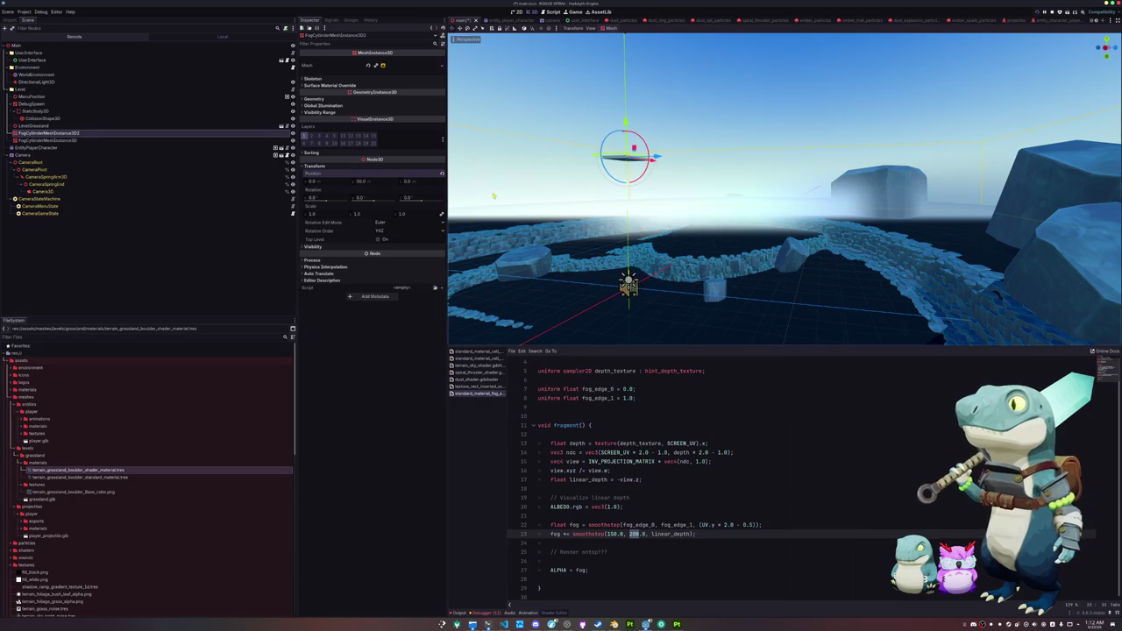
scroll(639, 230, up, 5)
scroll(639, 230, down, 8)
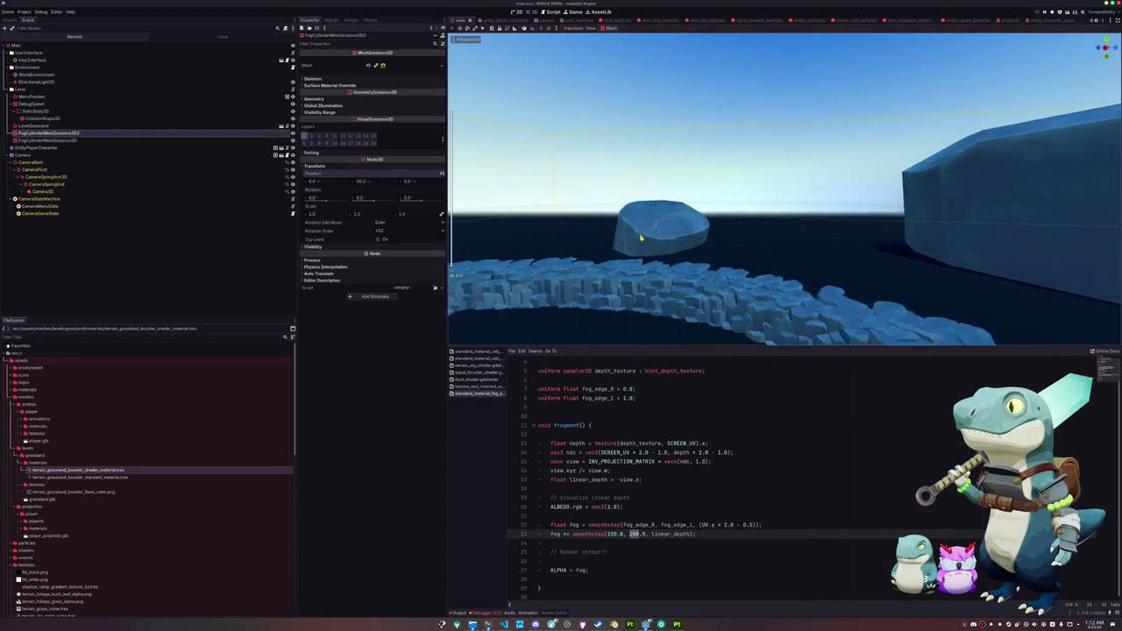
scroll(640, 238, up, 10)
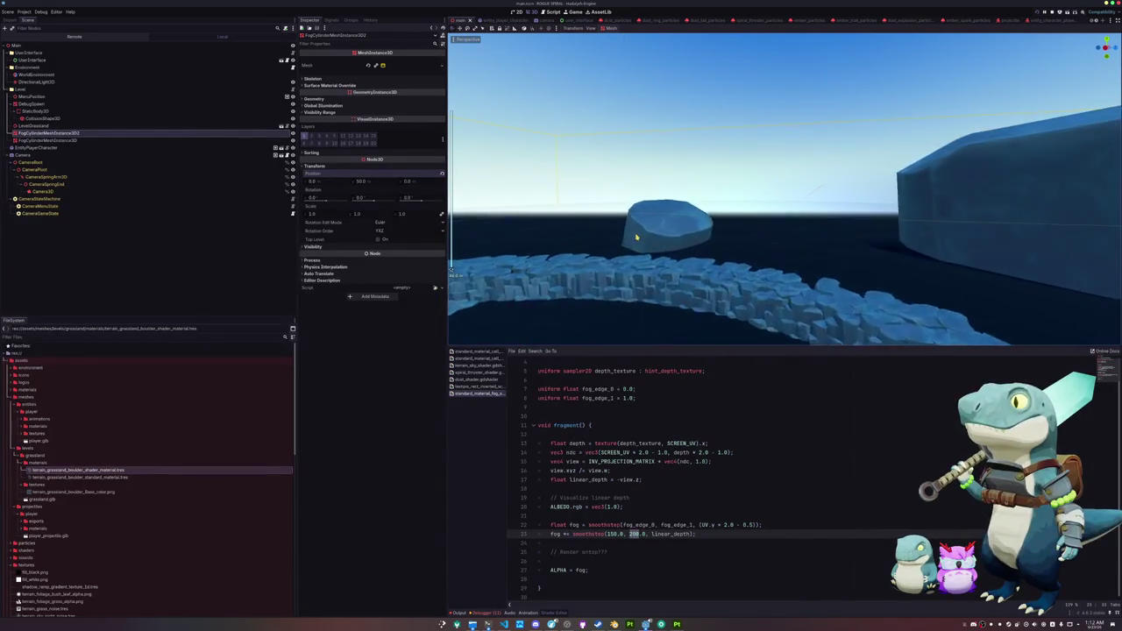
mouse_move(652, 284)
mouse_down()
mouse_move(664, 220)
mouse_move(663, 328)
mouse_move(657, 275)
mouse_up()
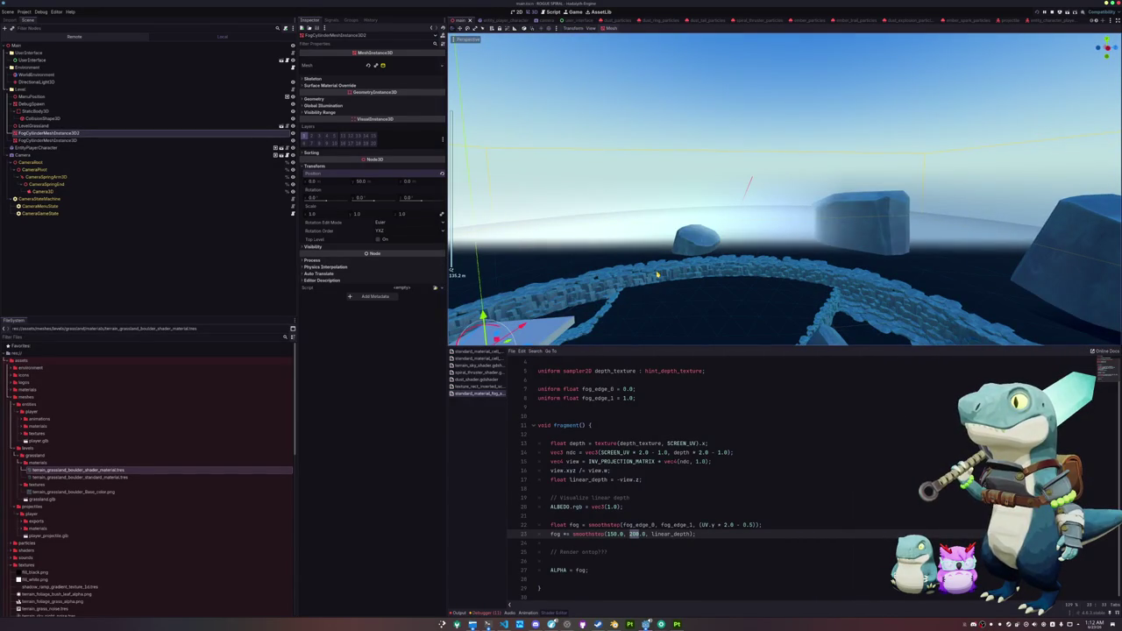
click(604, 514)
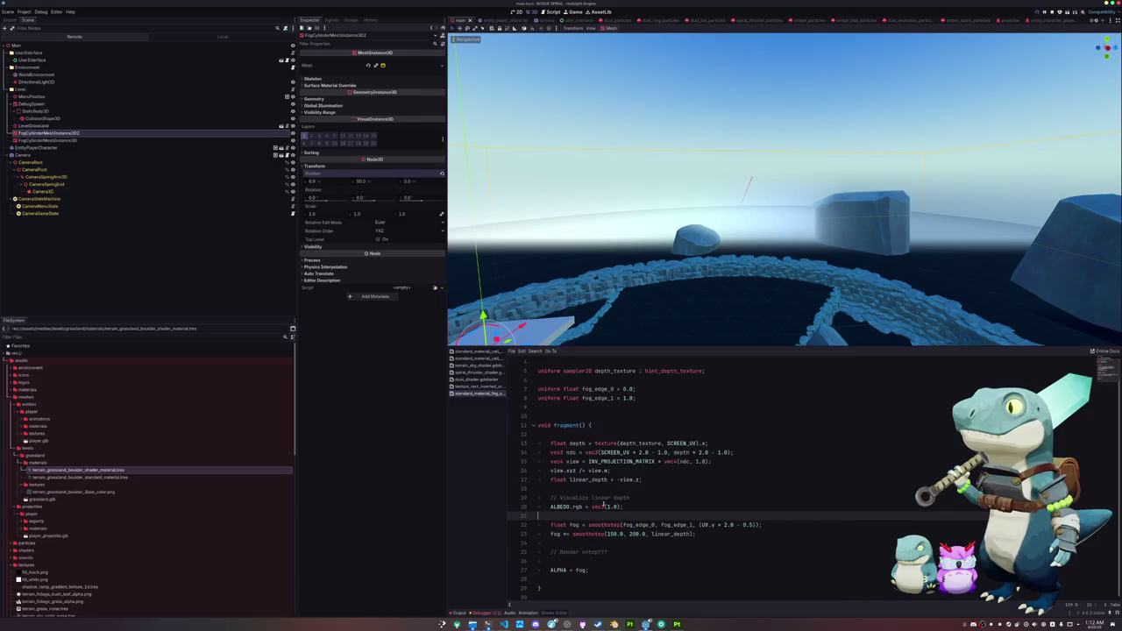
Step: Declare uniforms depth_mask_0 = 100.0 and depth_mask_1 = 150.0 below the fog edge uniforms
click(578, 406)
key(Return)
text(uniform float depth_mask_0 = 0.0)
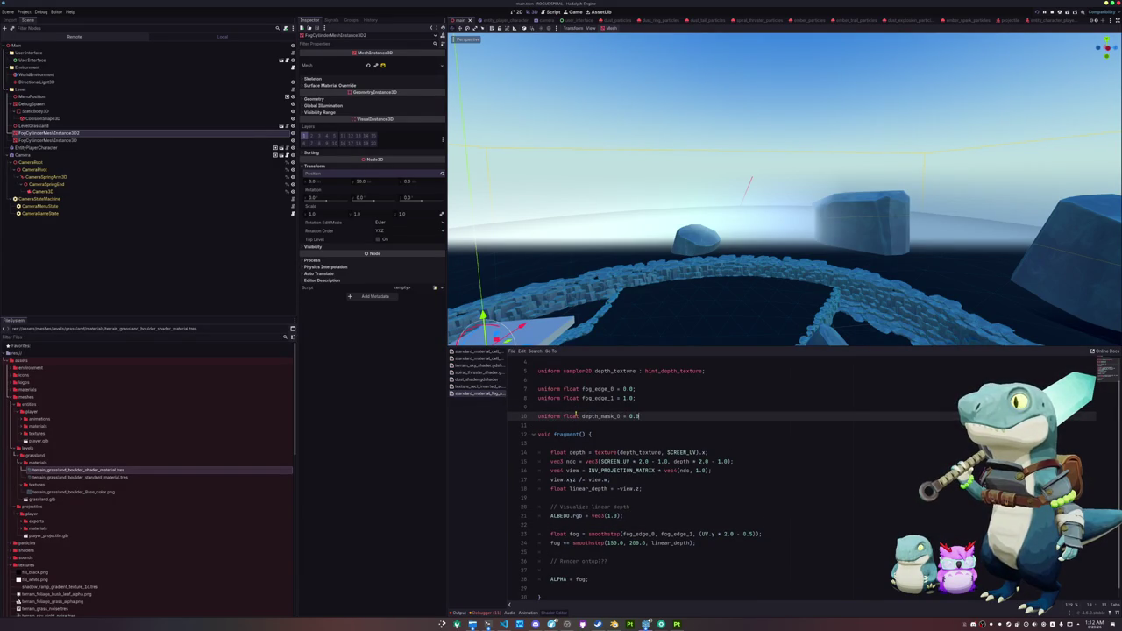
text(;)
key(Return)
text(uniform float depth_mask_1 =)
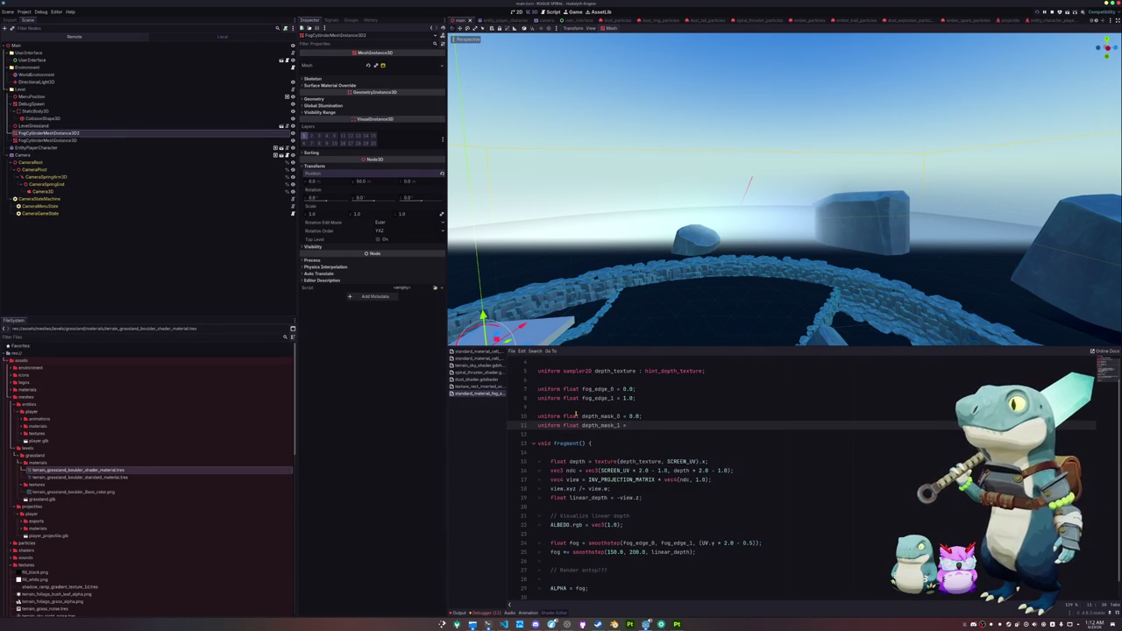
key(Up)
key(shift+Right)
key(shift+Right)
key(shift+Right)
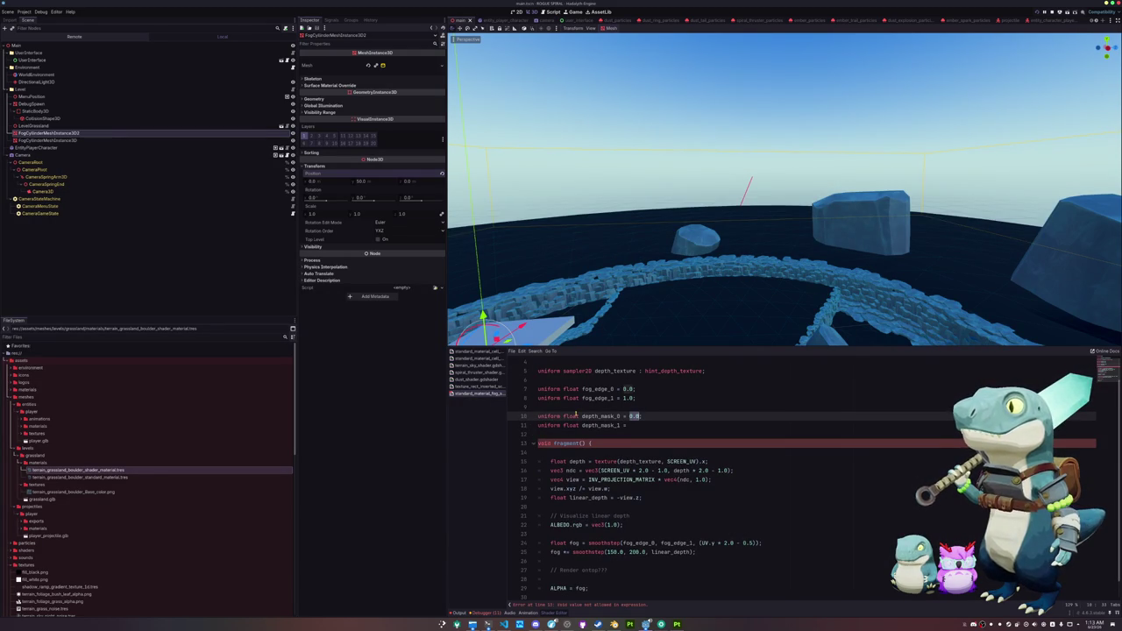
text(5)
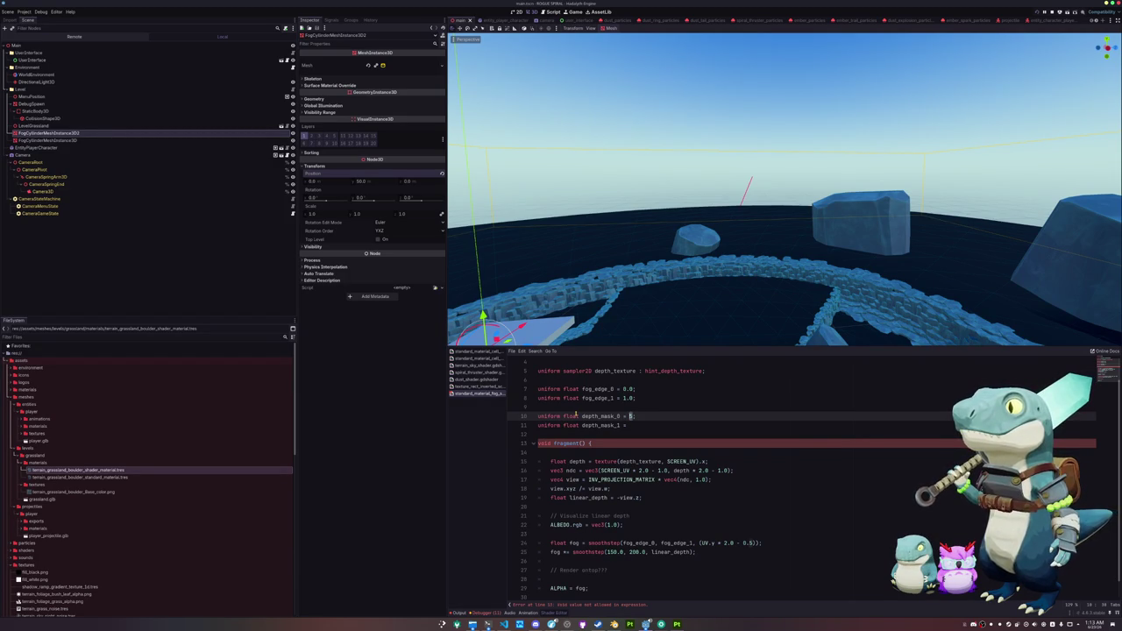
text(00.0)
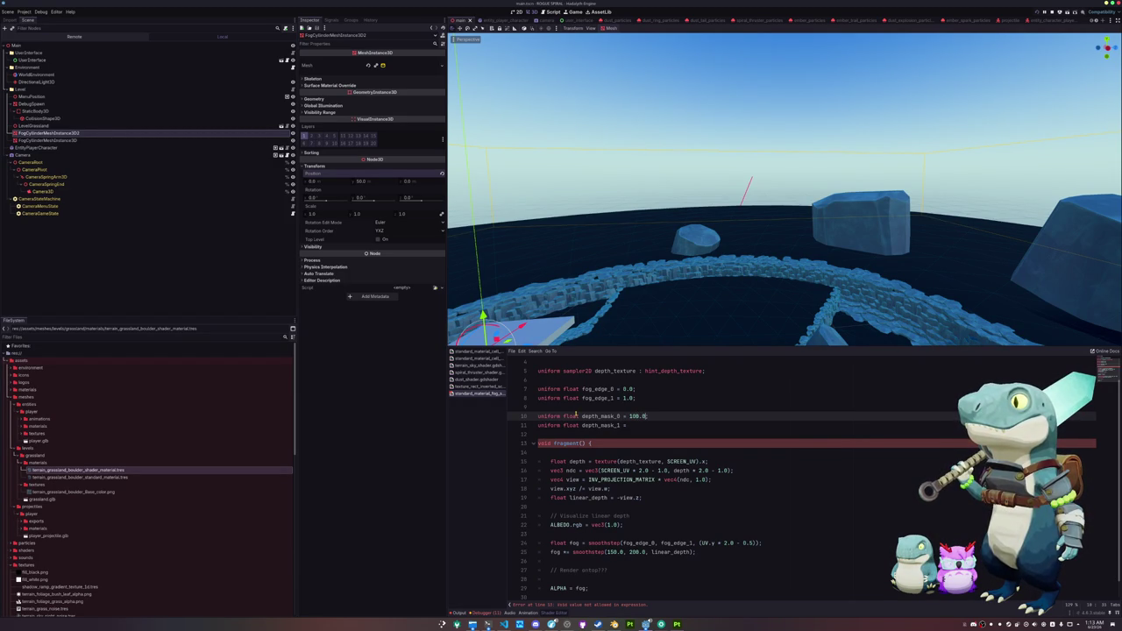
key(Down)
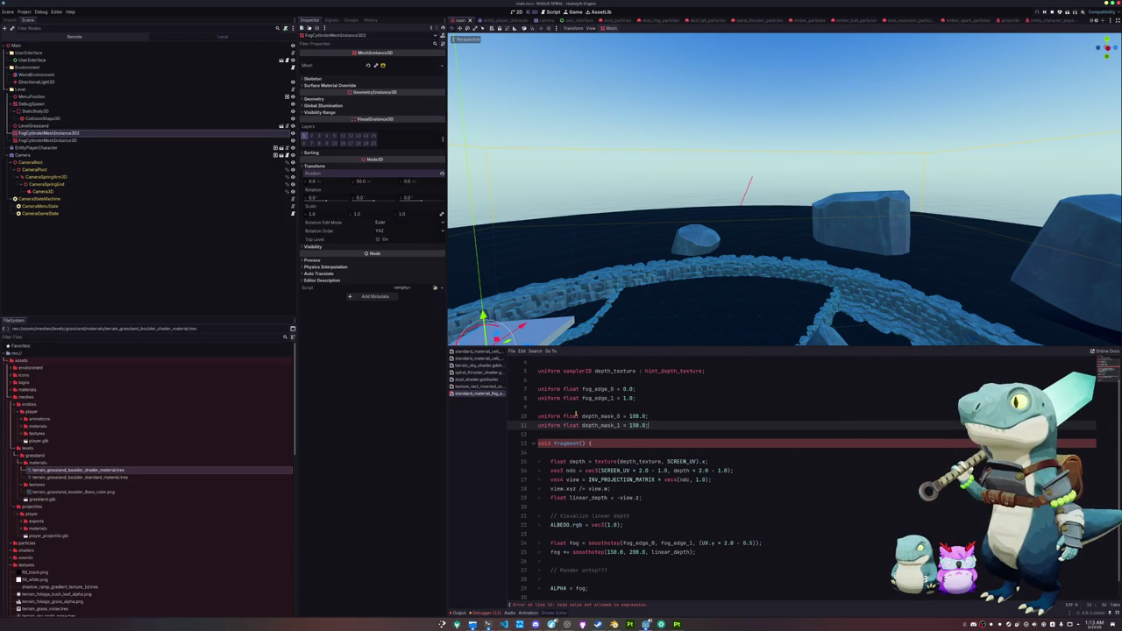
Step: Replace the smoothstep's 150.0 and 200.0 bounds with depth_mask_0 and depth_mask_1
double_click(601, 415)
key(ctrl+c)
double_click(615, 552)
key(ctrl+v)
click(597, 425)
double_click(597, 425)
double_click(660, 552)
key(ctrl+v)
drag(658, 338, 671, 257)
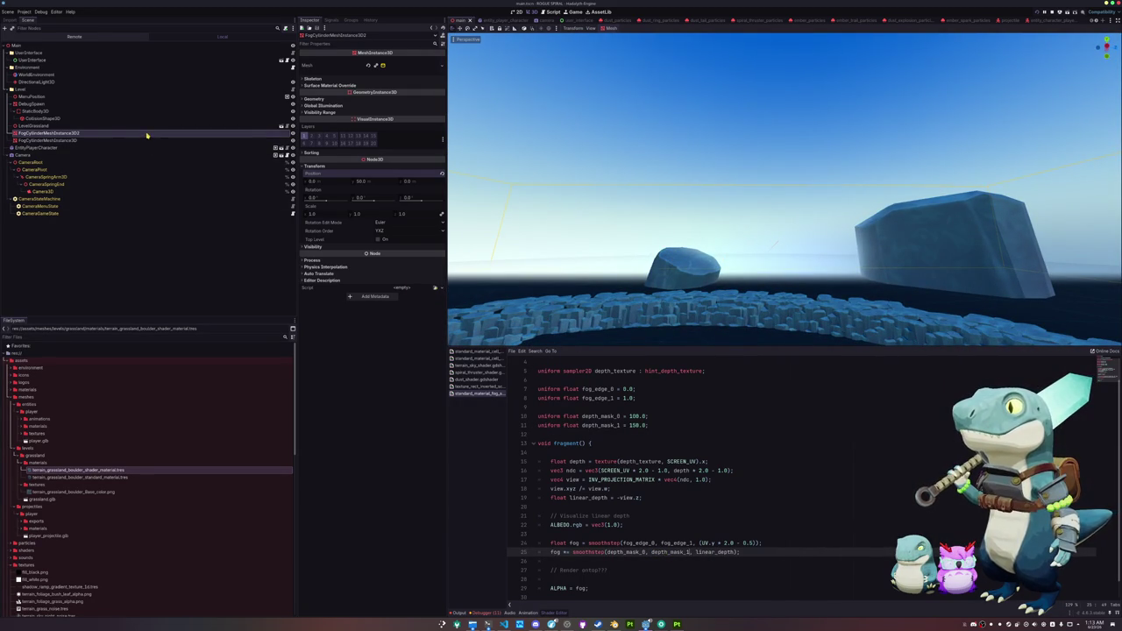
Step: Expose the cylinder's material parameters and try Fog Edge 0 values, returning it to 0.0
click(373, 99)
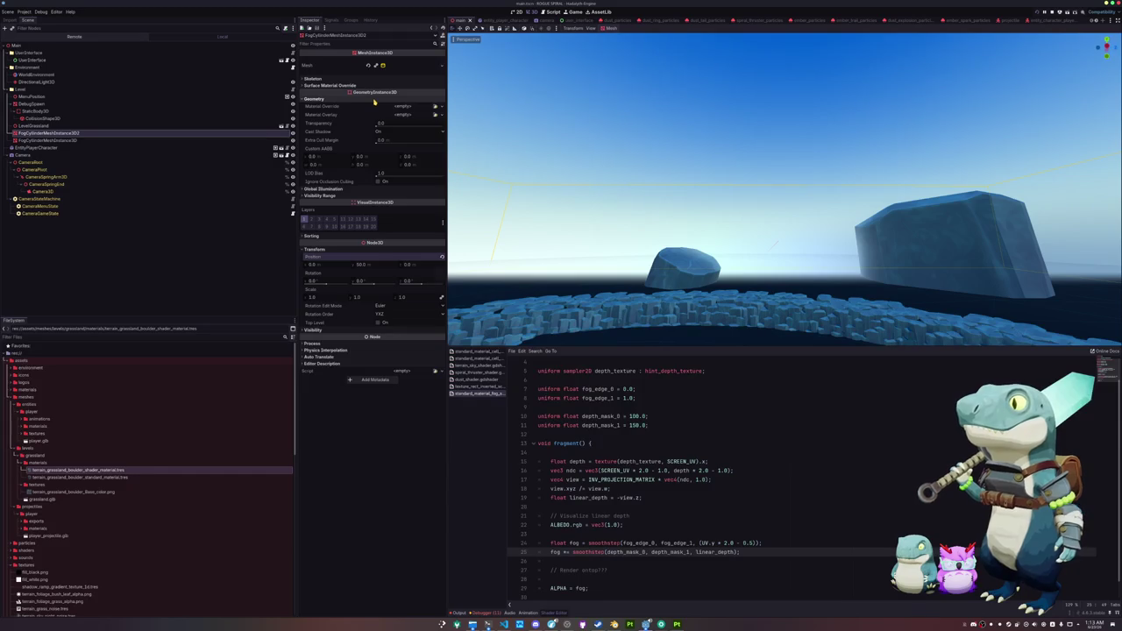
click(375, 99)
click(390, 66)
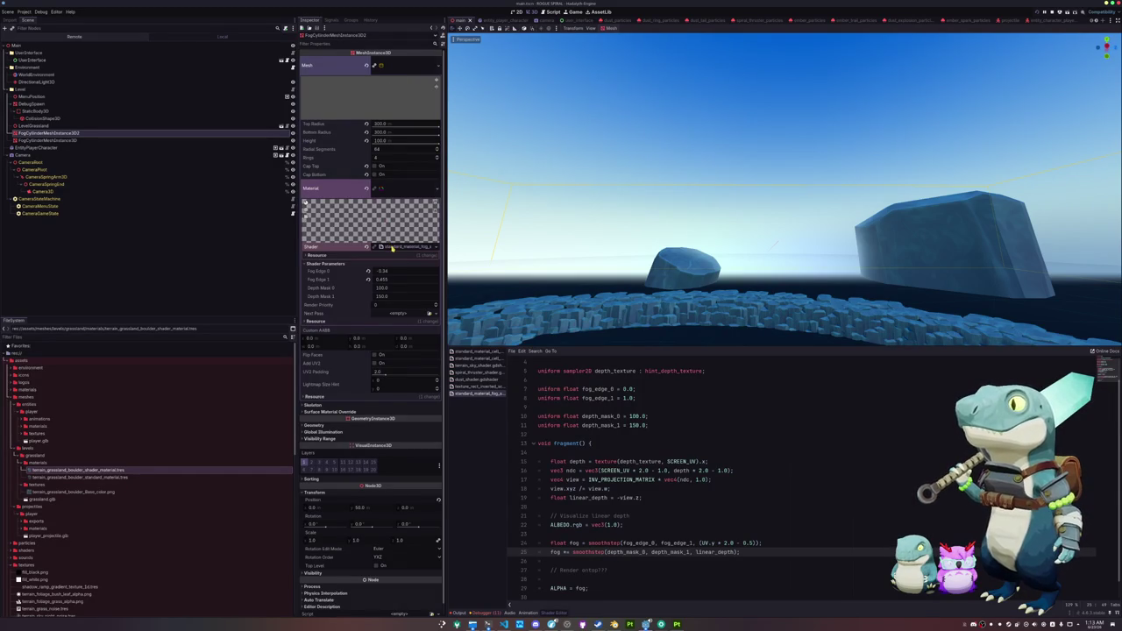
click(368, 263)
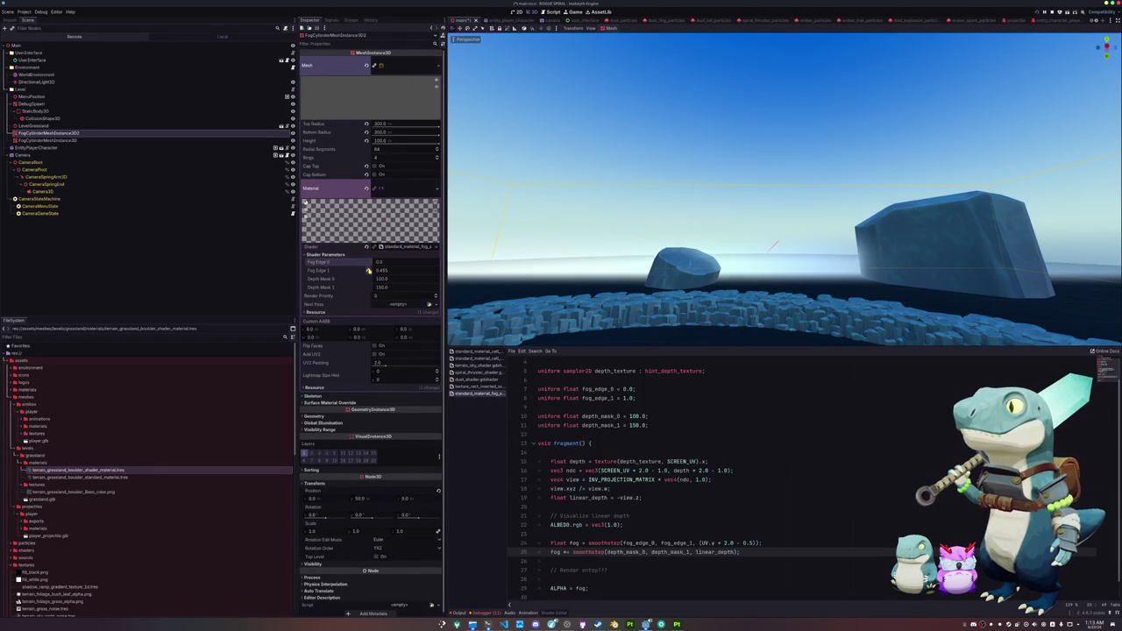
click(369, 270)
mouse_move(379, 263)
mouse_down()
mouse_move(396, 265)
mouse_move(369, 265)
mouse_move(378, 264)
mouse_up()
drag(701, 228, 579, 263)
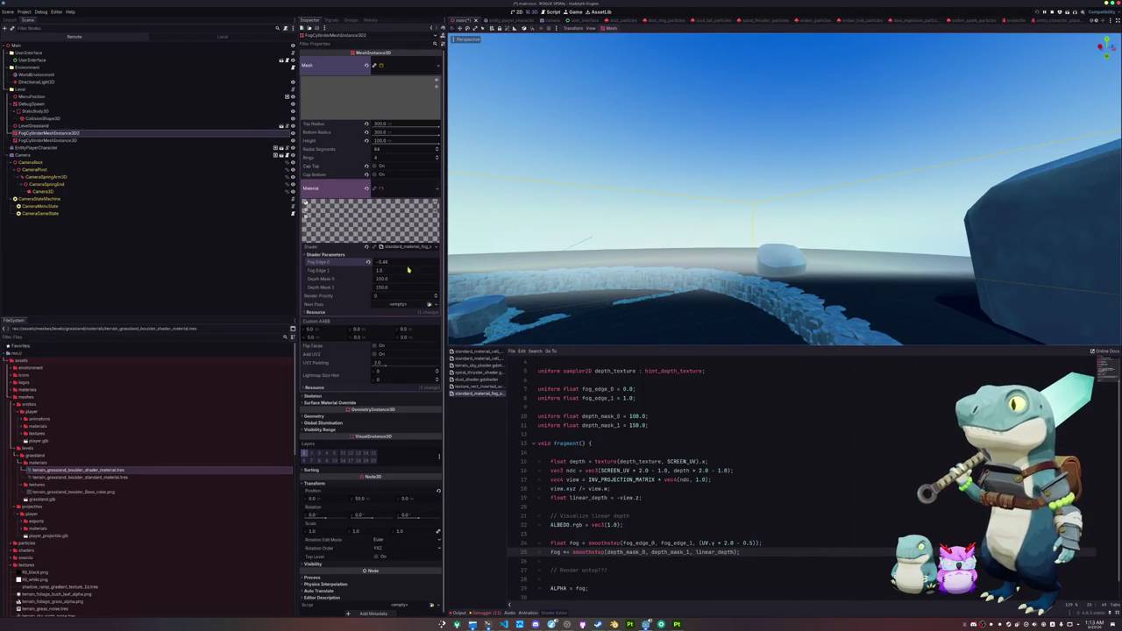
click(367, 262)
Step: Set Fog Edge 1 to 0.5 and add the second fog cylinder to the selection
drag(390, 270, 372, 270)
mouse_move(526, 263)
mouse_down()
mouse_move(554, 259)
mouse_move(484, 297)
mouse_up()
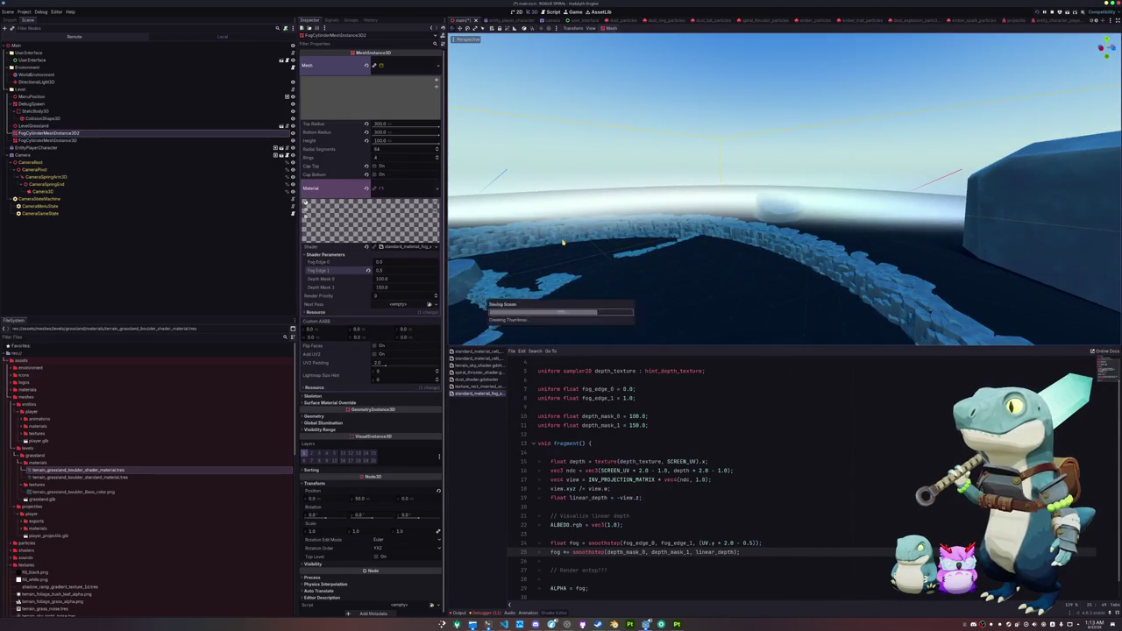
shift+click(84, 141)
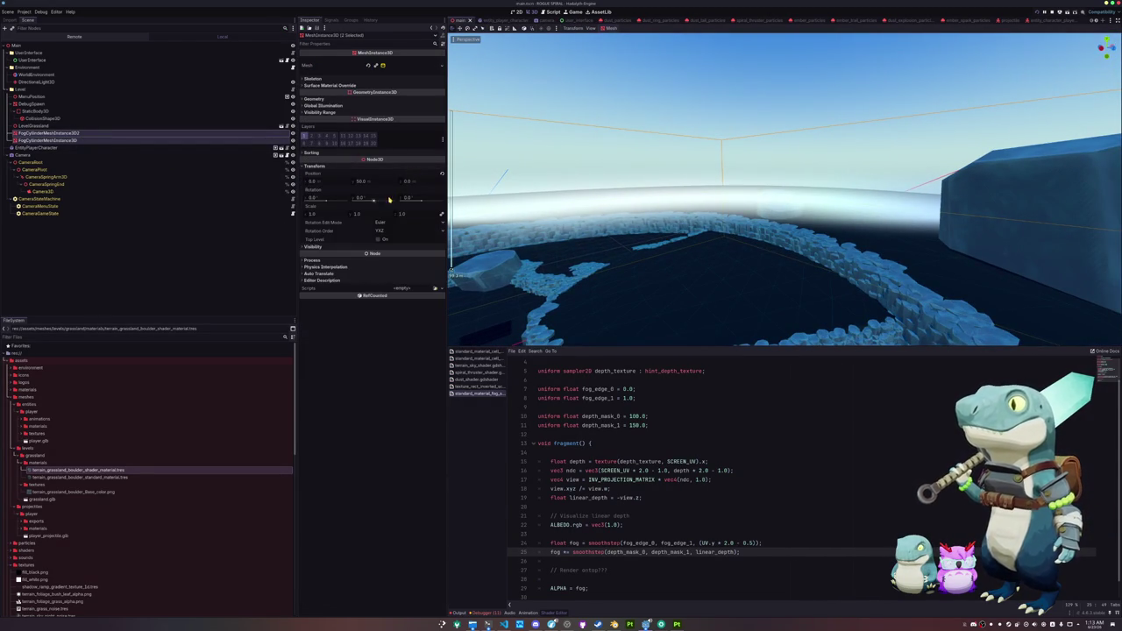
Step: Raise both selected fog cylinders to about Position Y 70
key(f)
drag(661, 217, 666, 192)
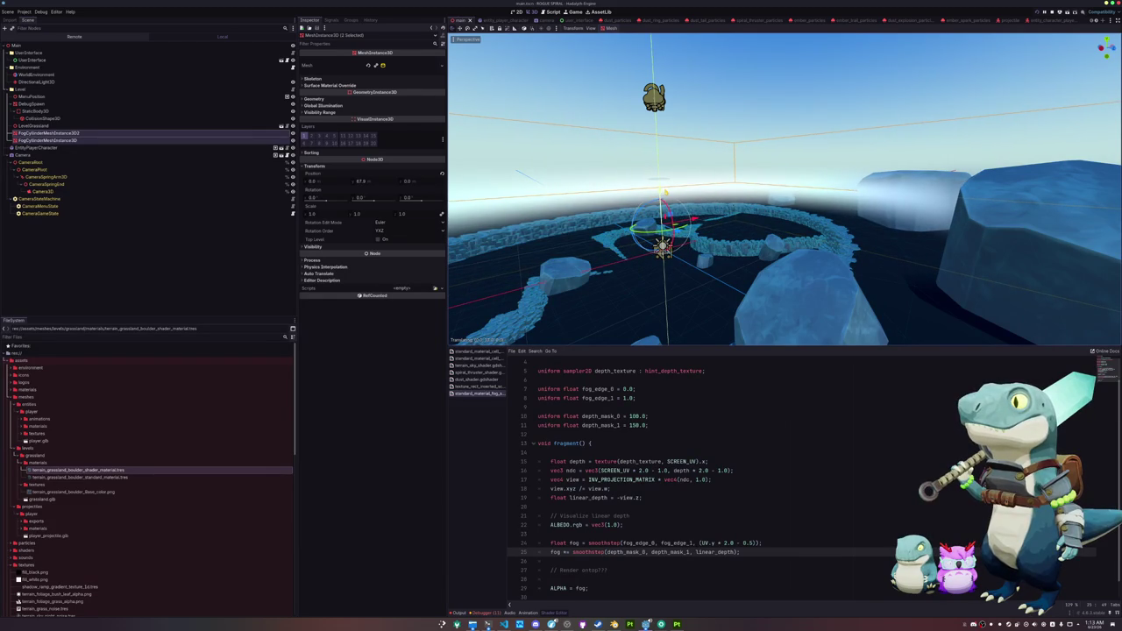
scroll(702, 200, up, 5)
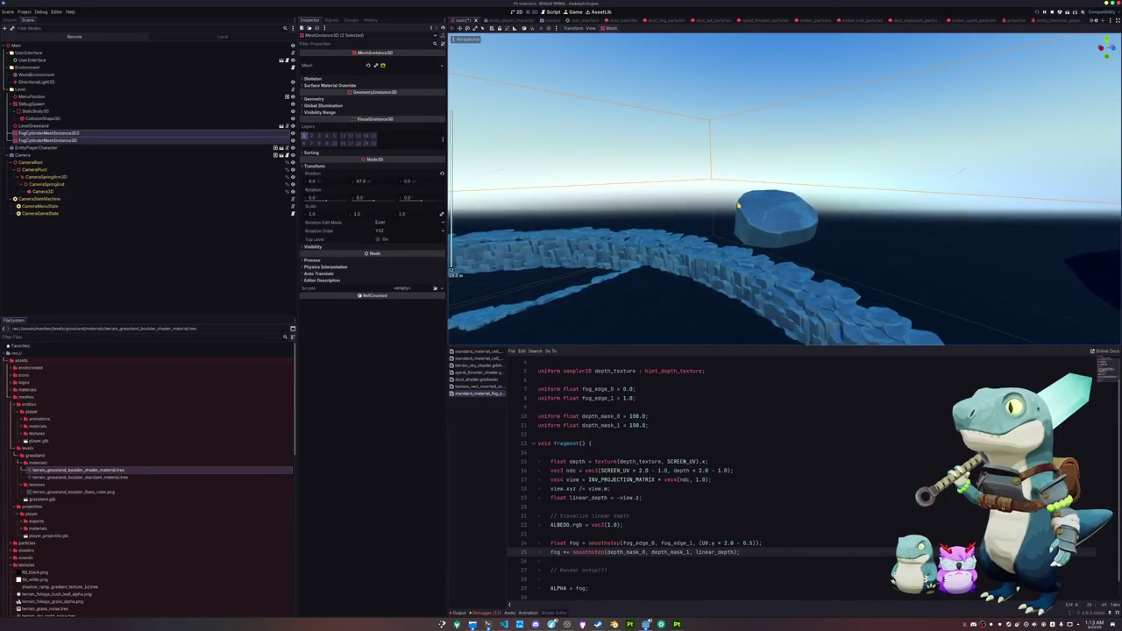
scroll(739, 205, down, 5)
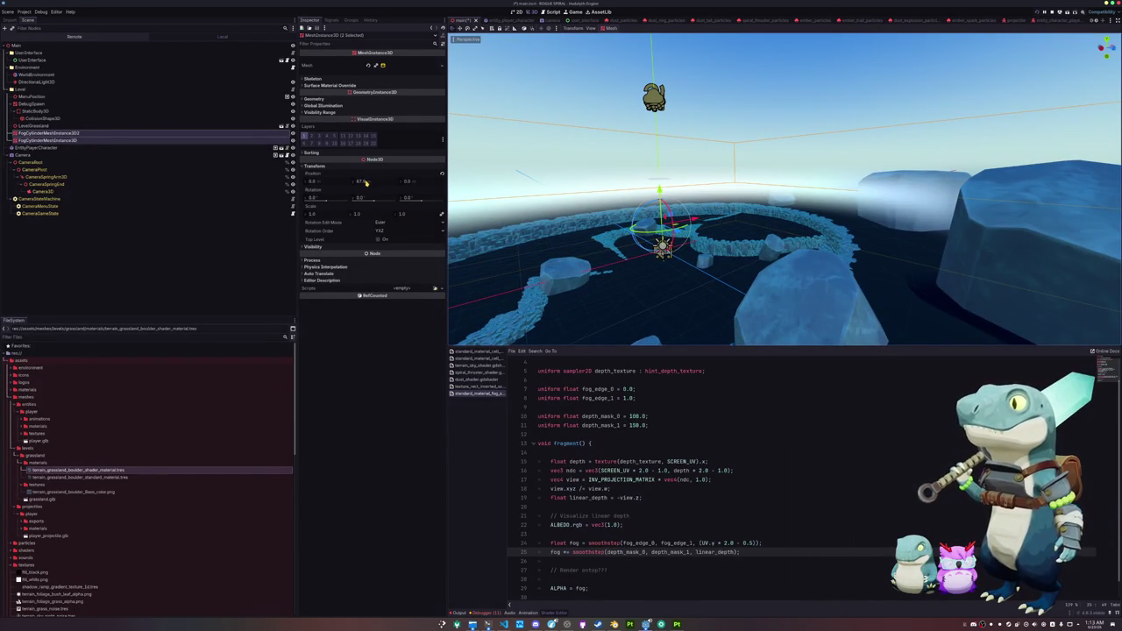
click(364, 181)
text(50)
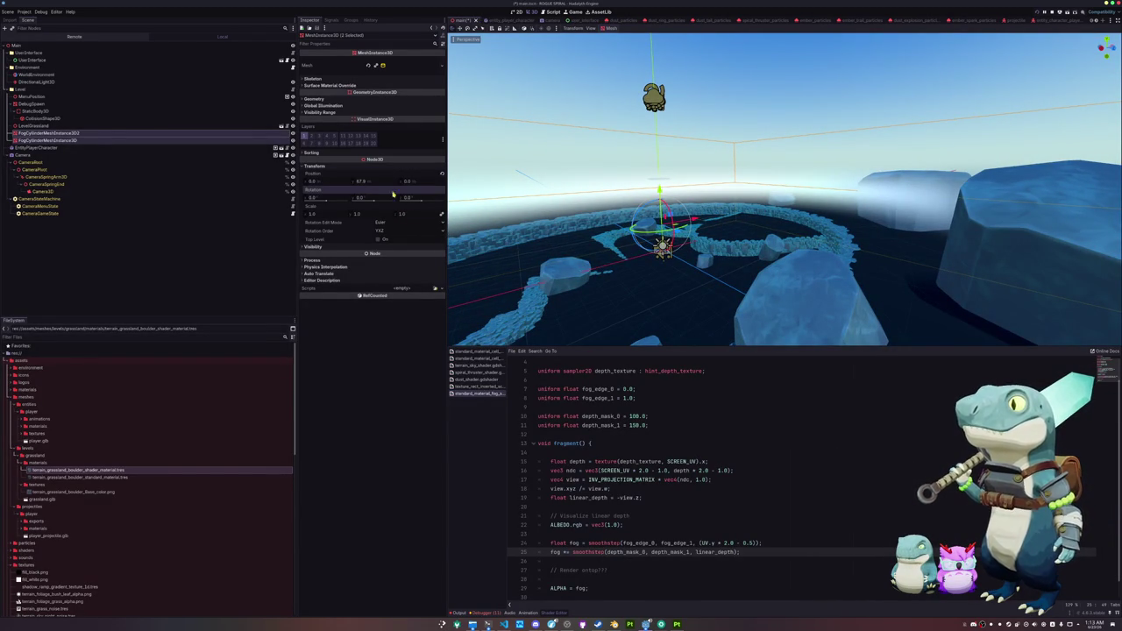
key(Return)
drag(661, 218, 661, 186)
Step: Check the fog height from front and perspective views, then hide the shader panel
key(KP_1)
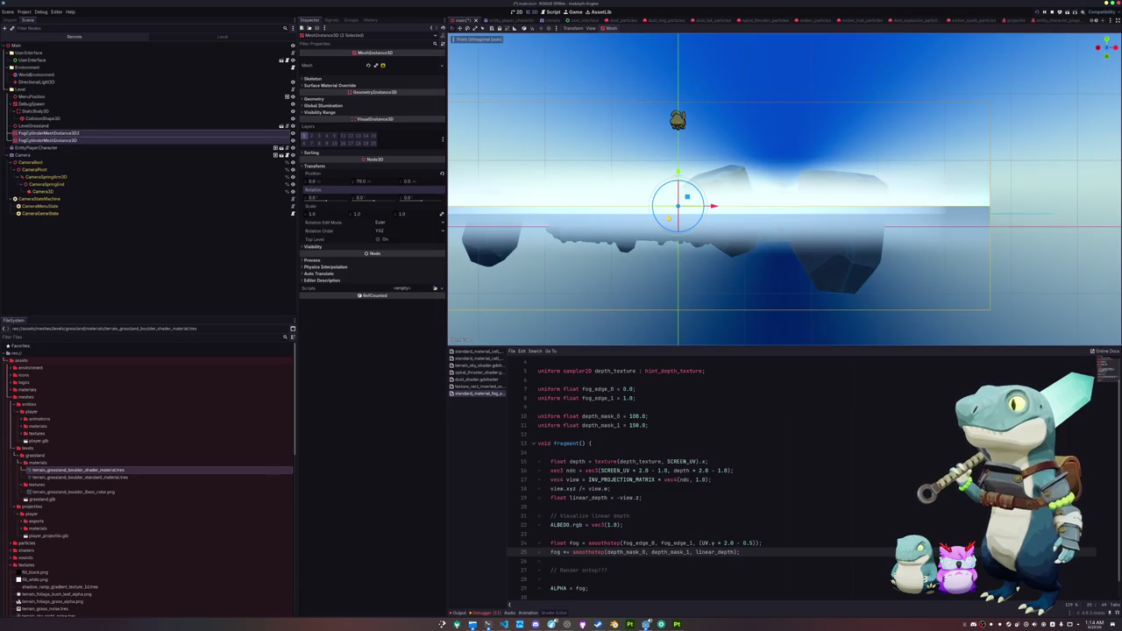
key(KP_5)
mouse_move(596, 225)
mouse_down()
mouse_move(699, 213)
mouse_move(701, 226)
mouse_move(675, 210)
mouse_up()
key(ctrl+j)
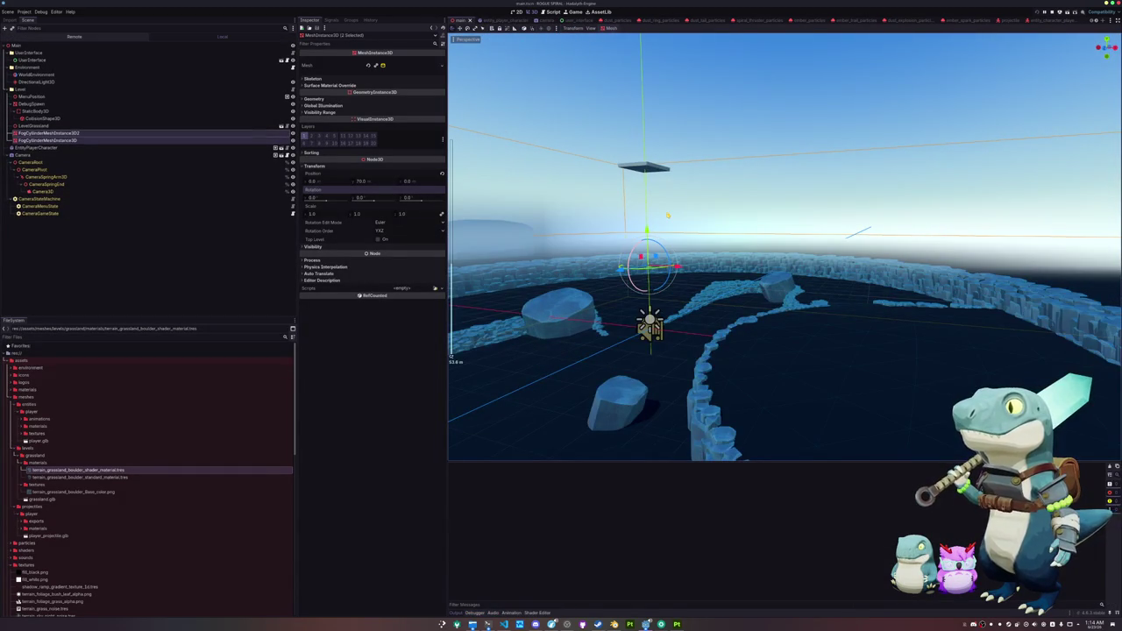
key(F5)
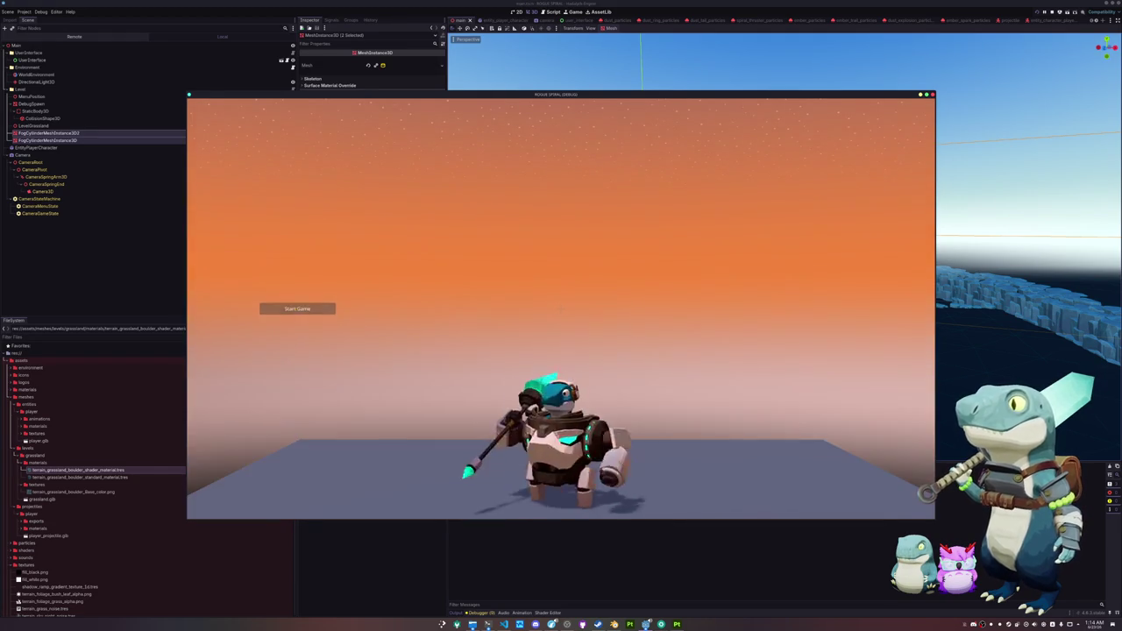
click(297, 309)
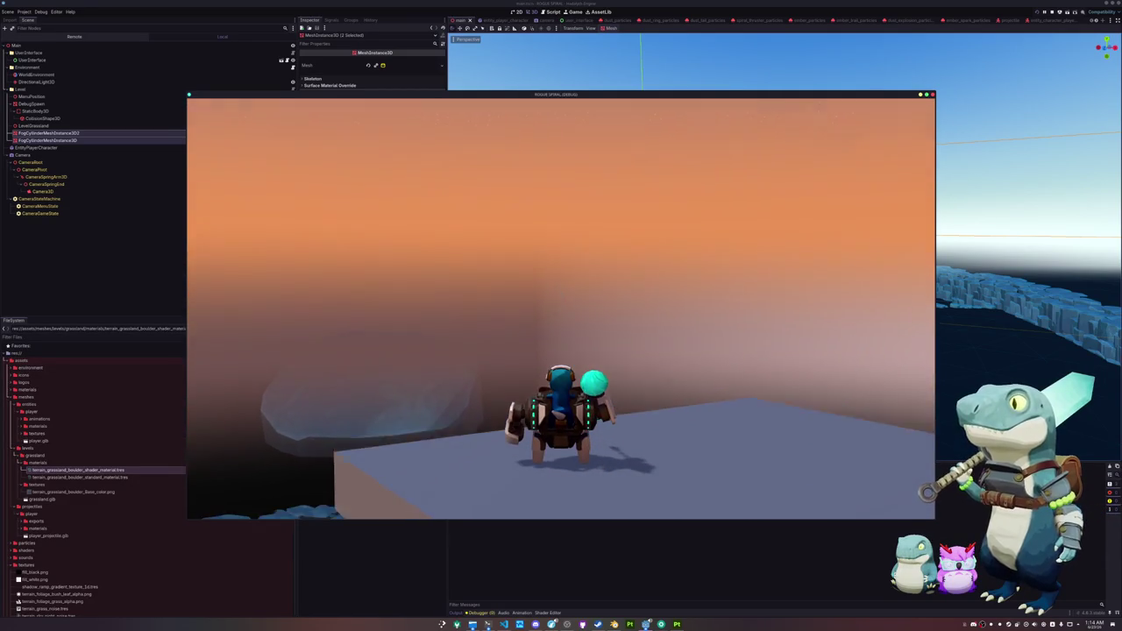
key(Escape)
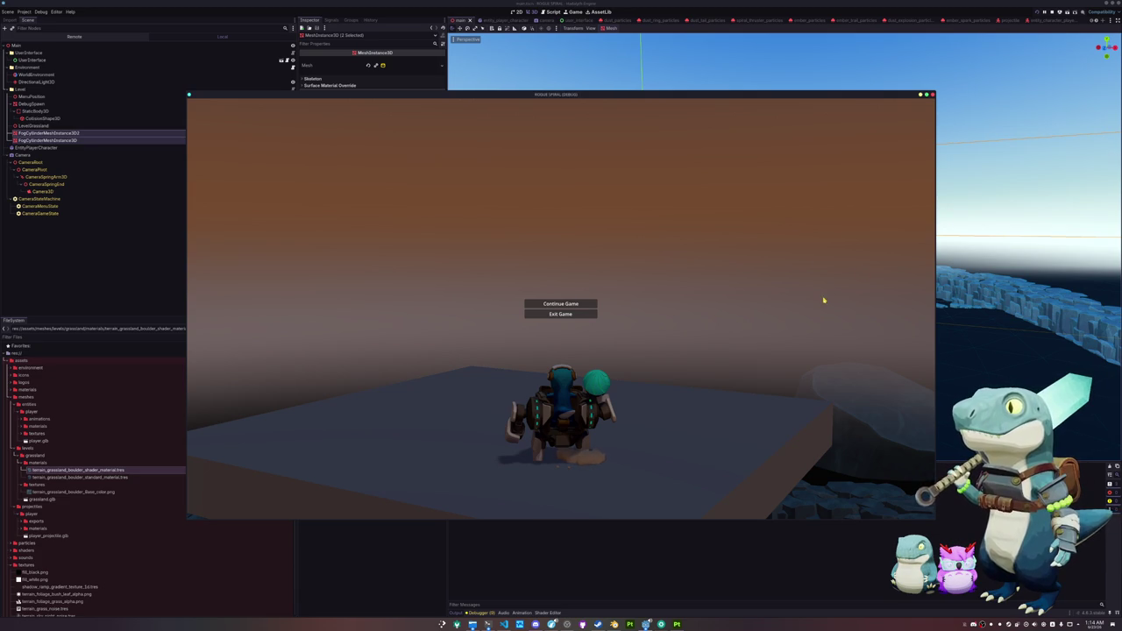
click(561, 303)
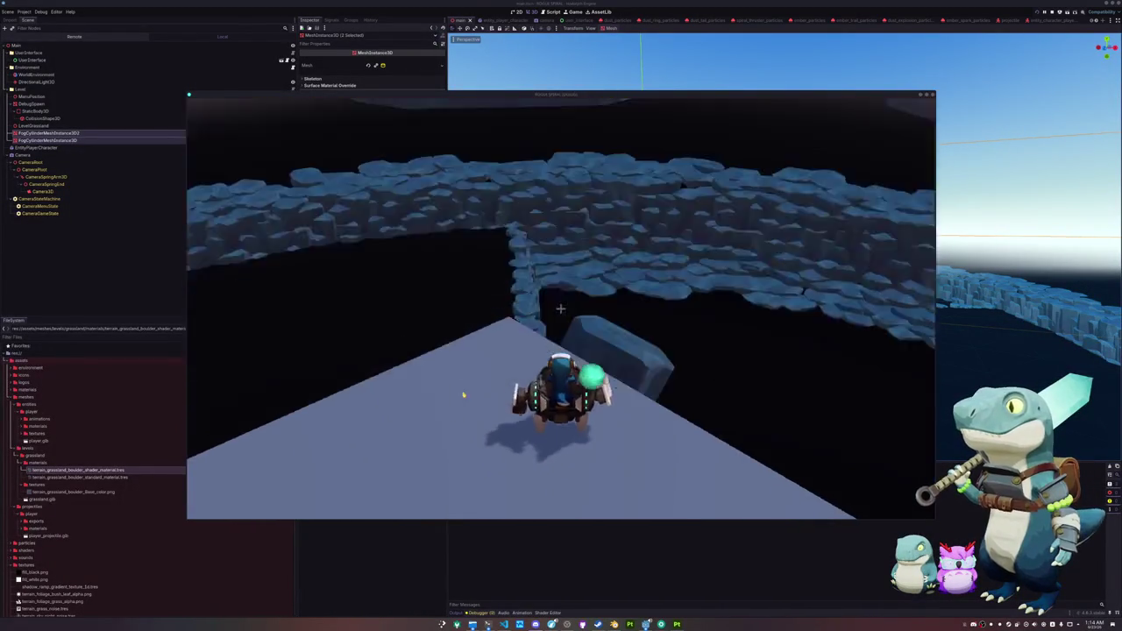
key(F8)
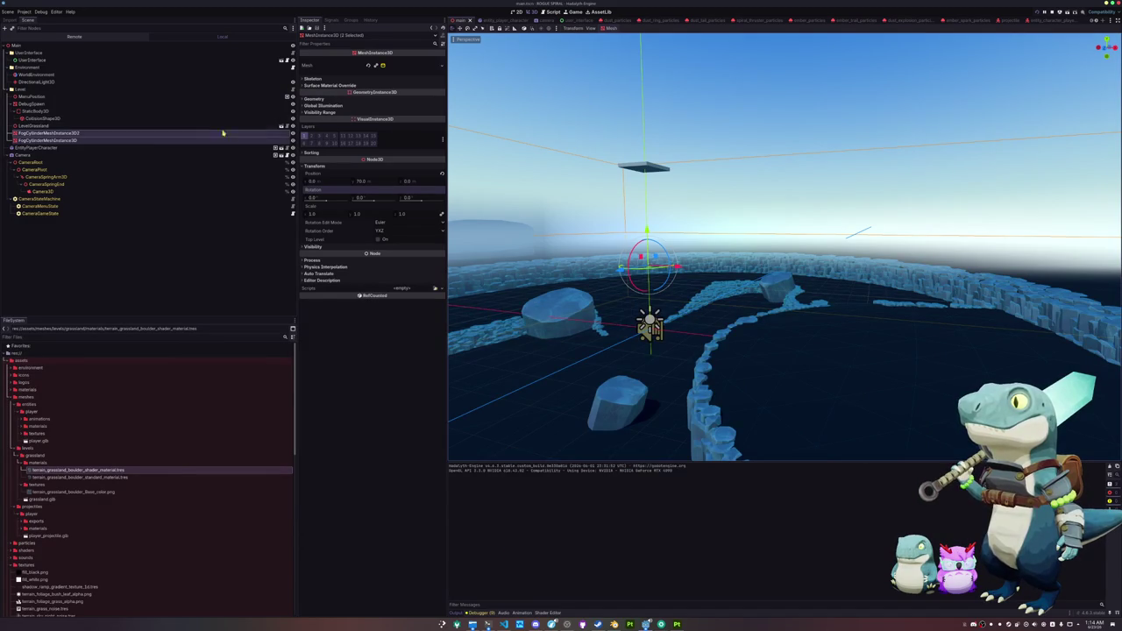
Step: Select FogCylinderMeshInstance3D2, undo its last change, and duplicate terrain_grassland_boulder_shader_material.tres
click(194, 136)
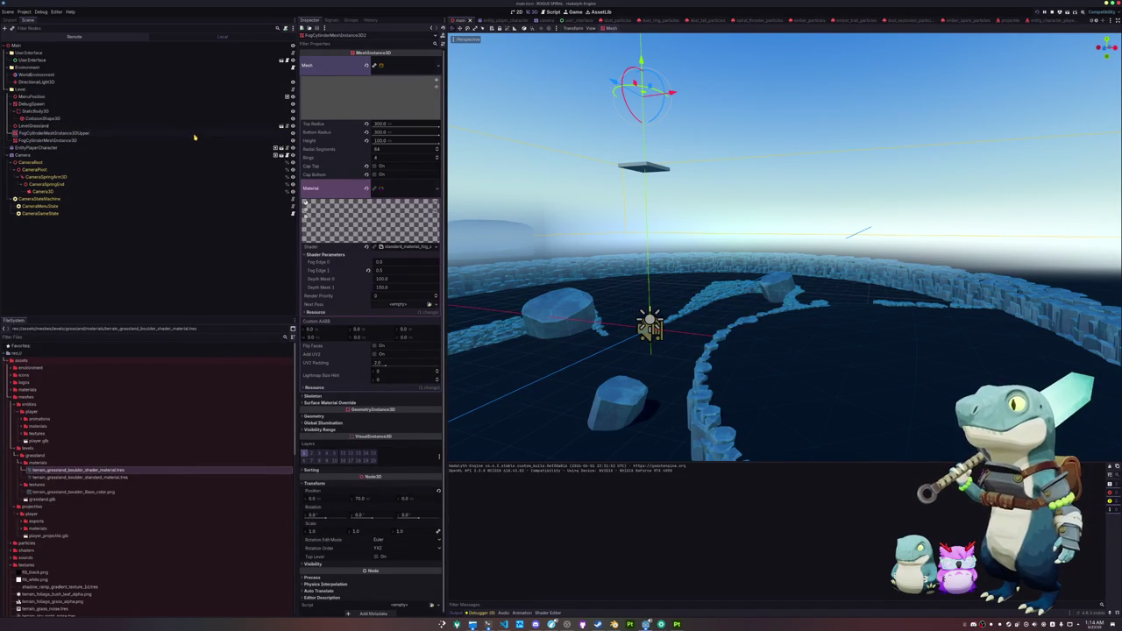
key(ctrl+z)
key(ctrl+z)
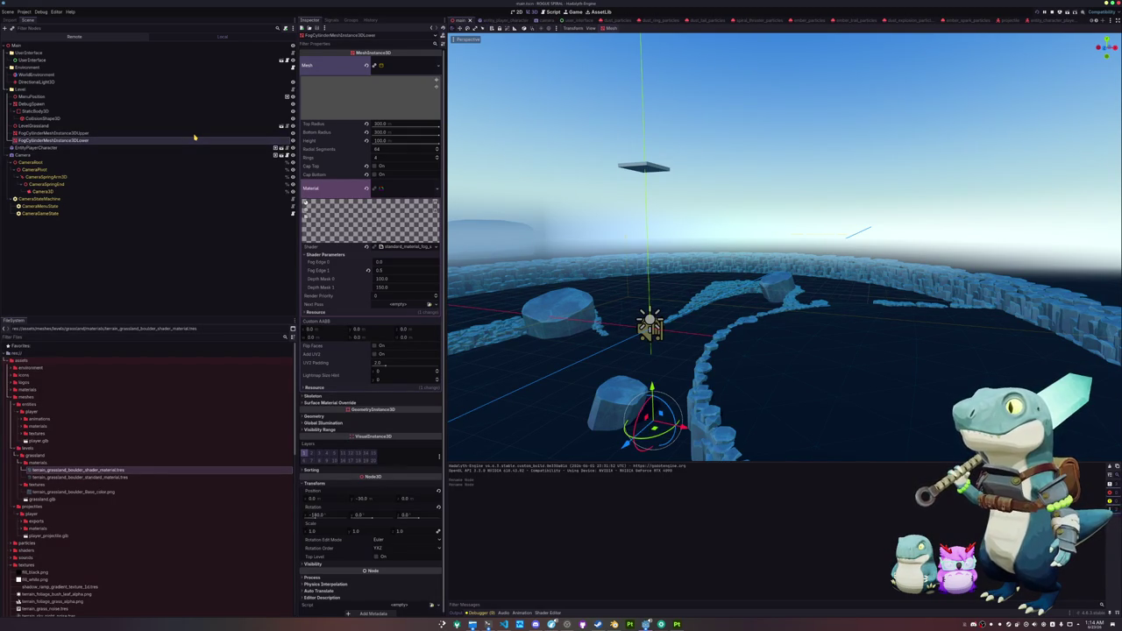
scroll(650, 313, down, 5)
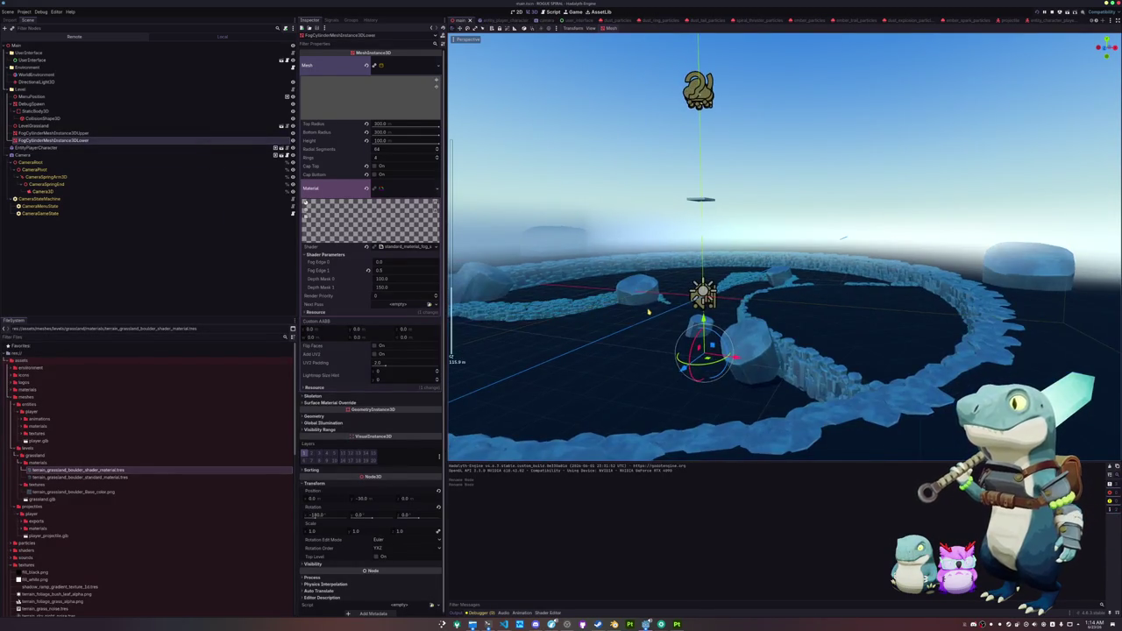
scroll(613, 350, up, 2)
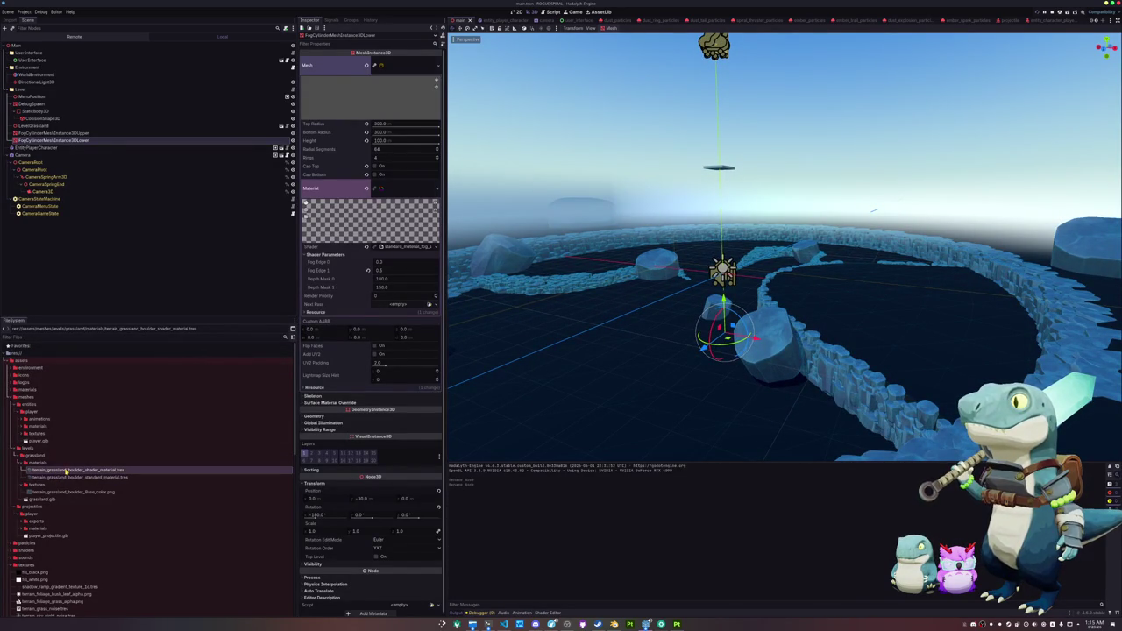
key(ctrl+d)
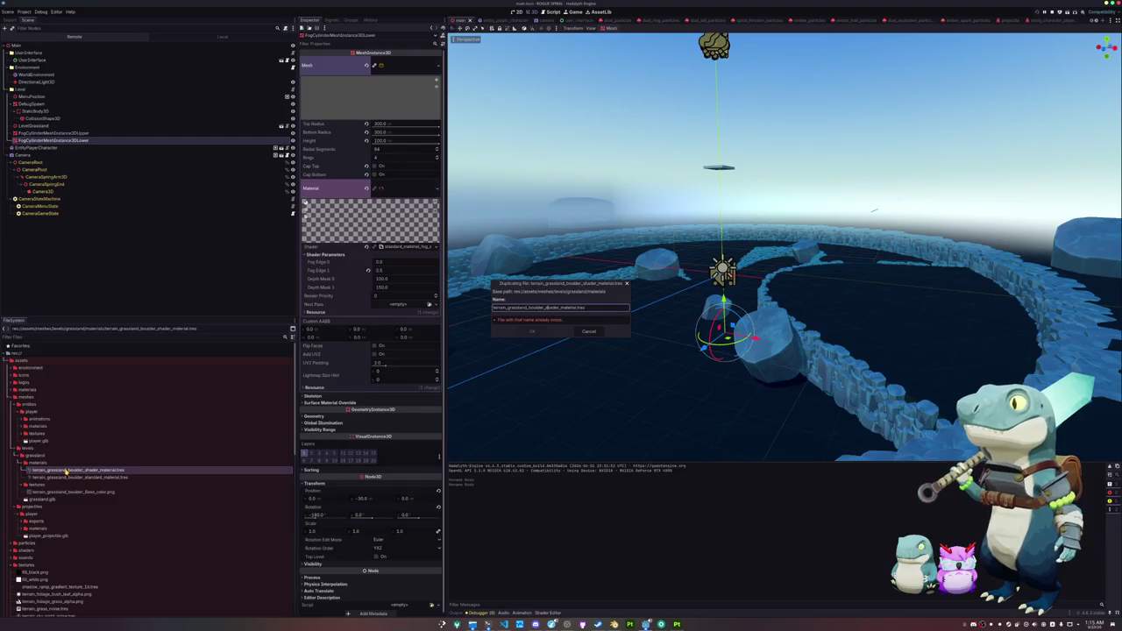
Step: Name the duplicate terrain_grassland_grass_shader_material.tres by replacing 'boulder' with 'grass'
key(ctrl+shift+Left)
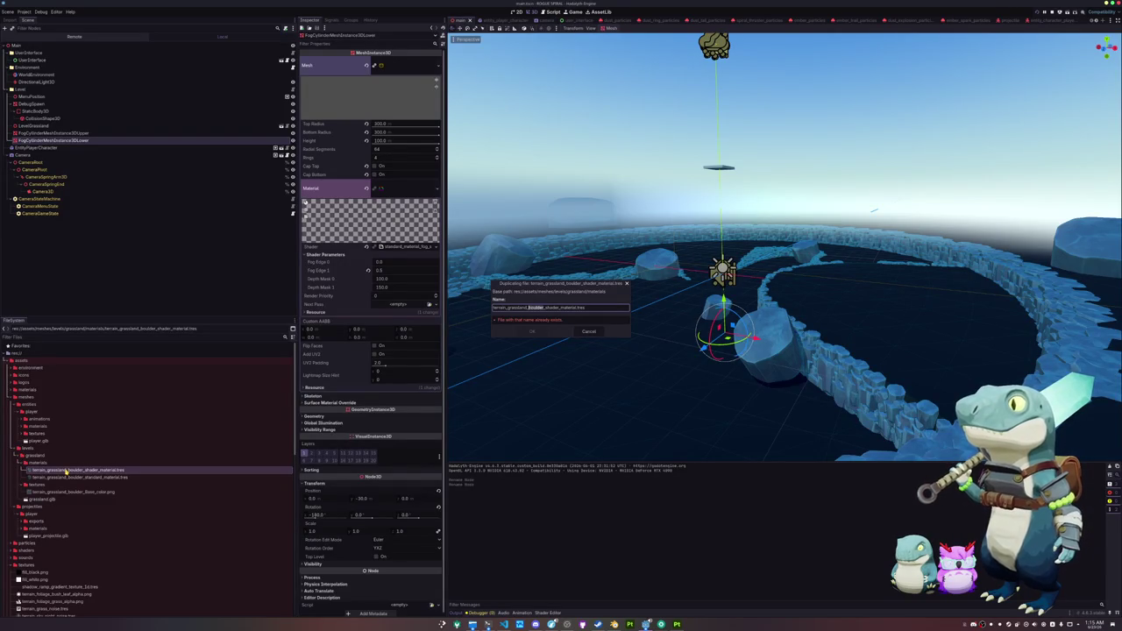
text(grass)
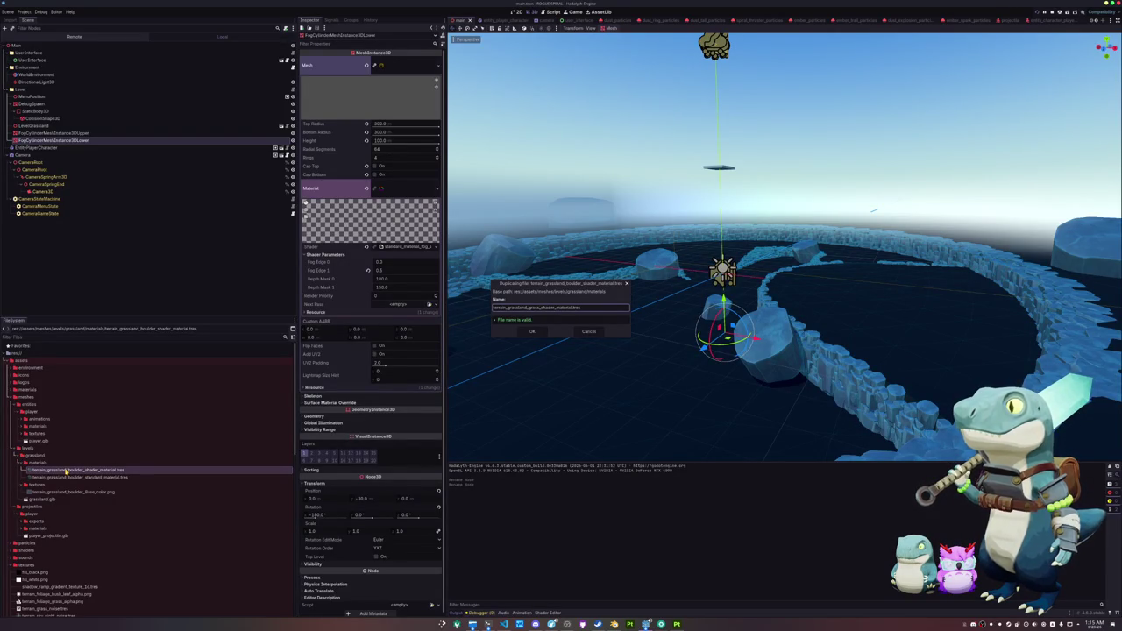
key(Return)
Step: Quick-load terrain_grass_shader as the new grass material's shader
double_click(74, 484)
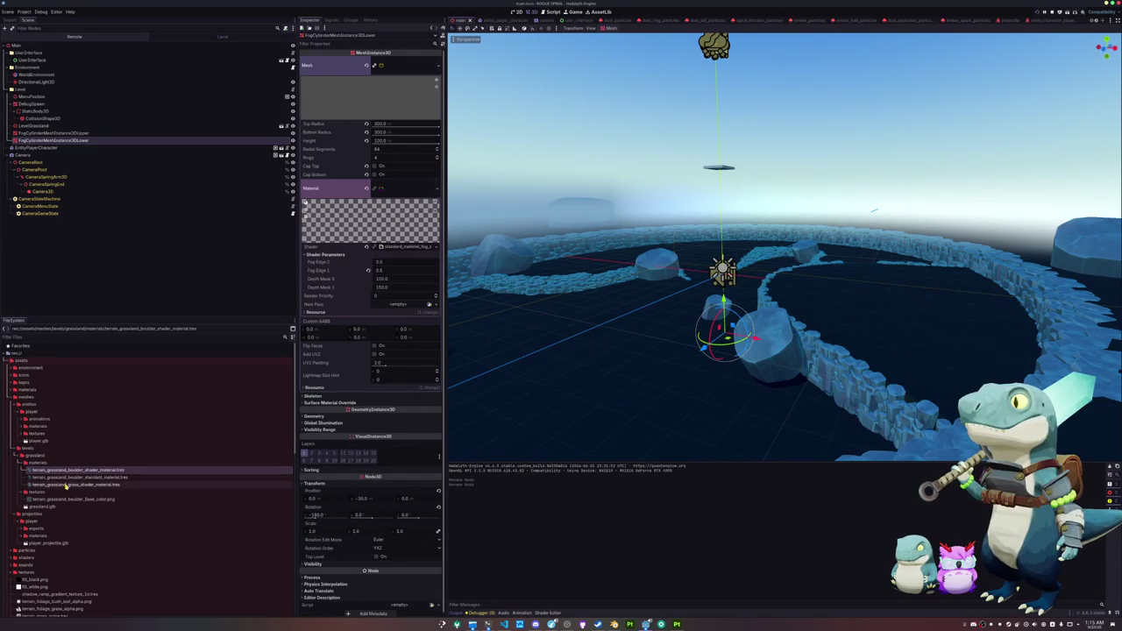
click(439, 113)
click(414, 121)
text(grass)
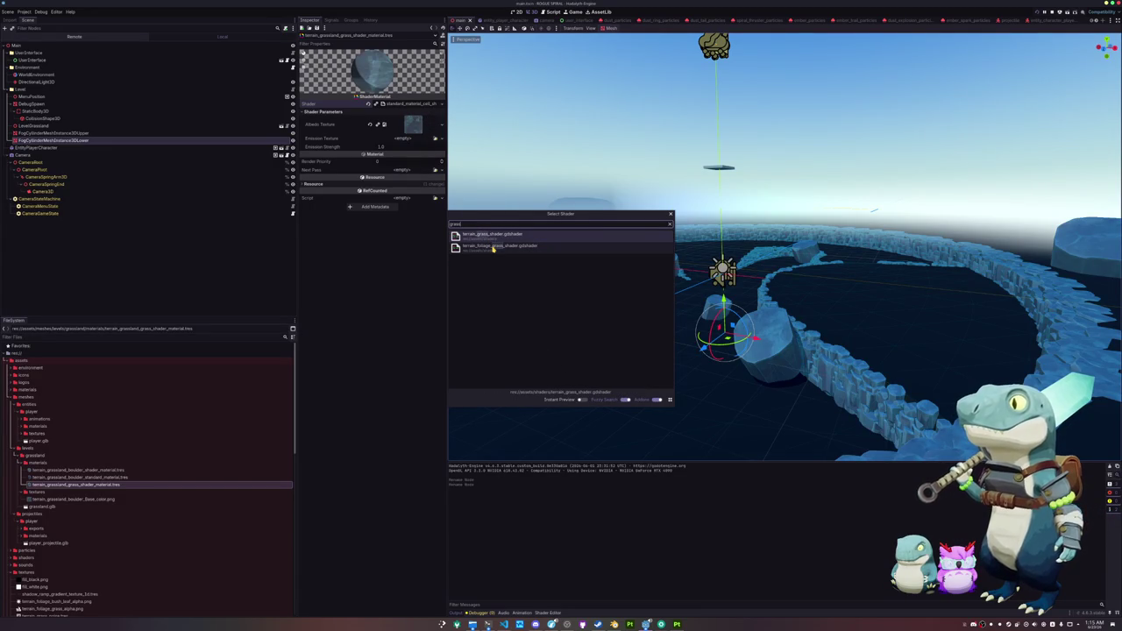
click(494, 236)
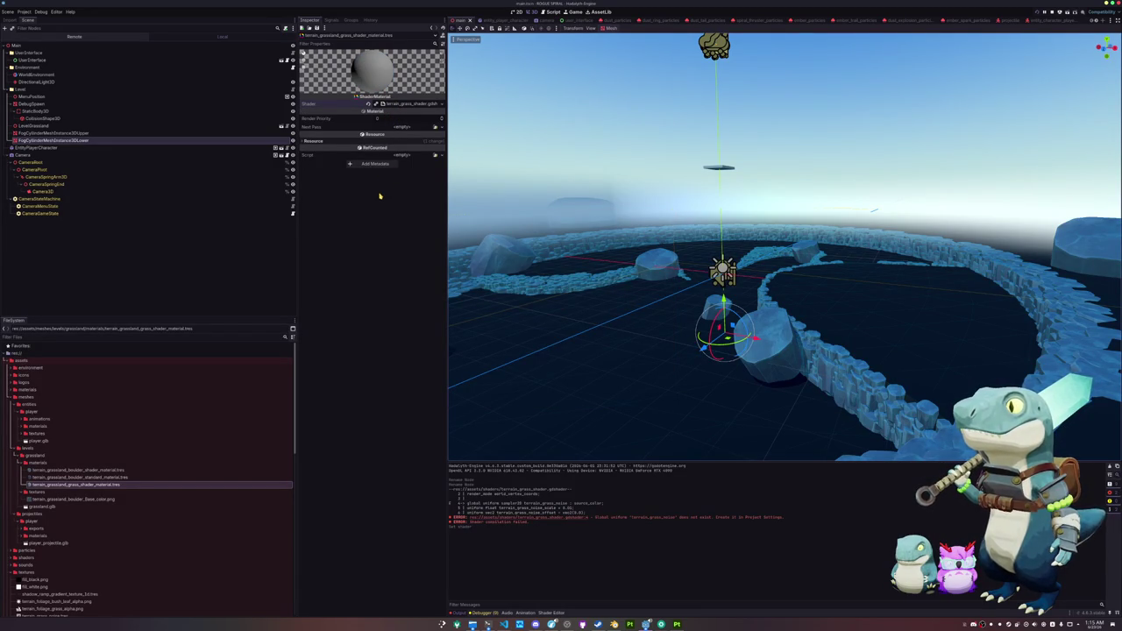
Step: Add a sampler2D shader global named terrain_grass_noise in Project Settings
click(24, 12)
click(35, 18)
click(301, 131)
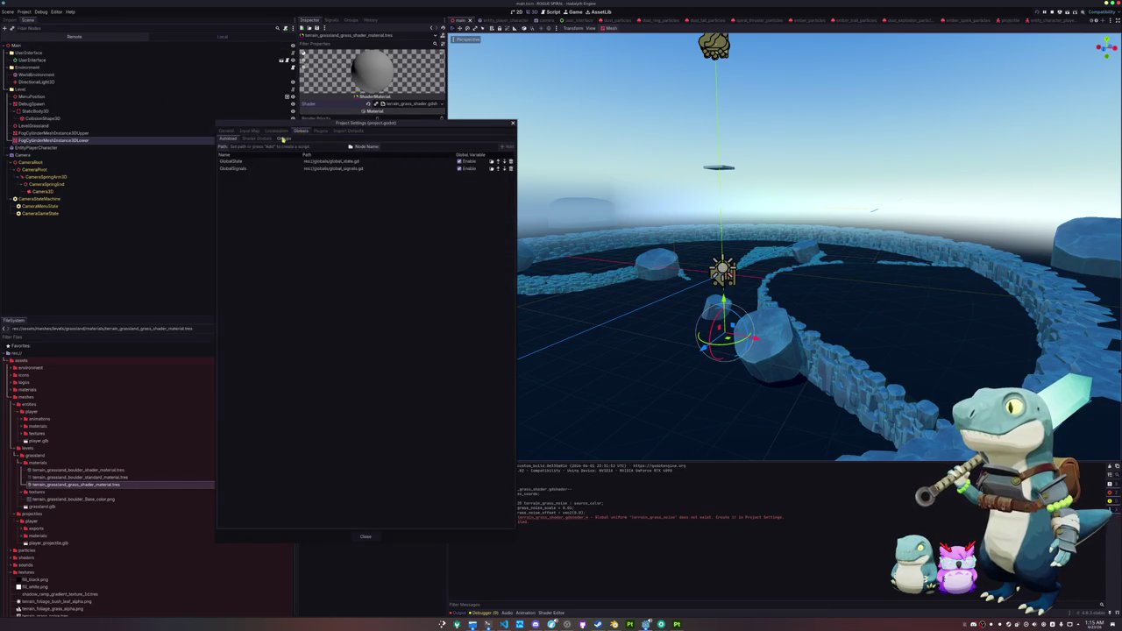
click(258, 139)
text(terrain_grass_noise)
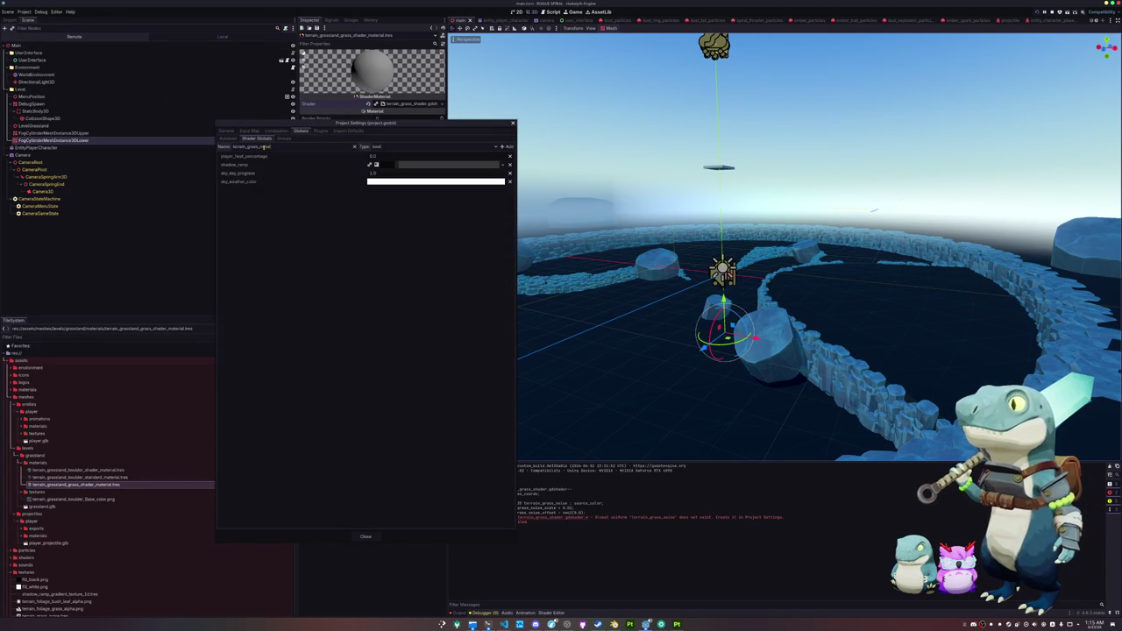
click(362, 147)
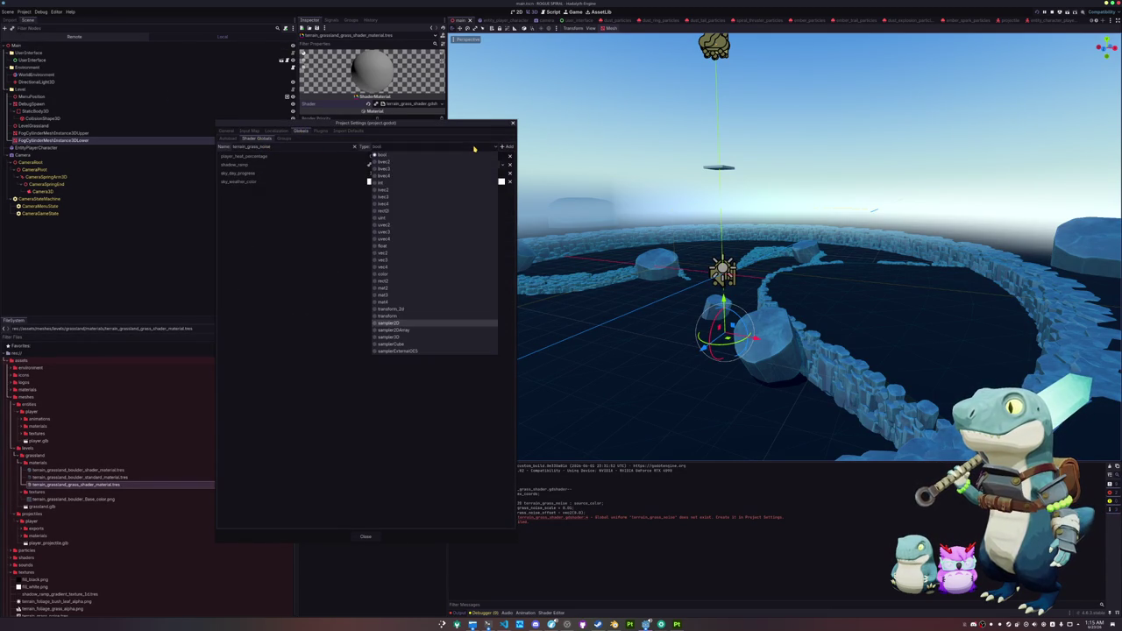
click(419, 317)
click(507, 146)
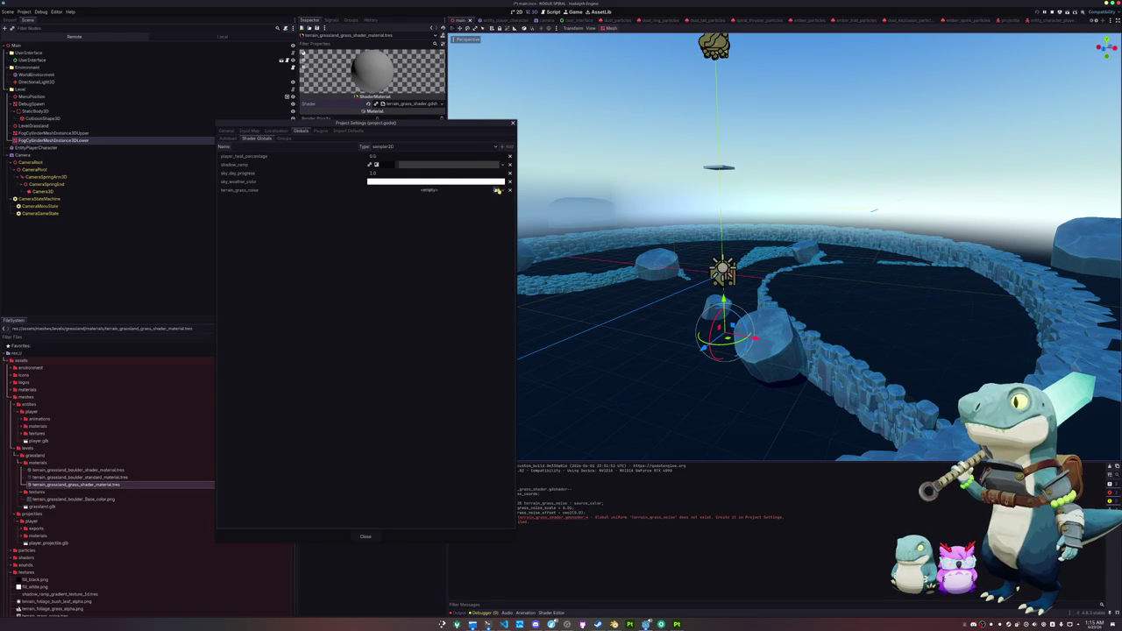
Step: Assign the terrain_grass_noise texture to the terrain_grass_noise global
click(496, 190)
text(terra)
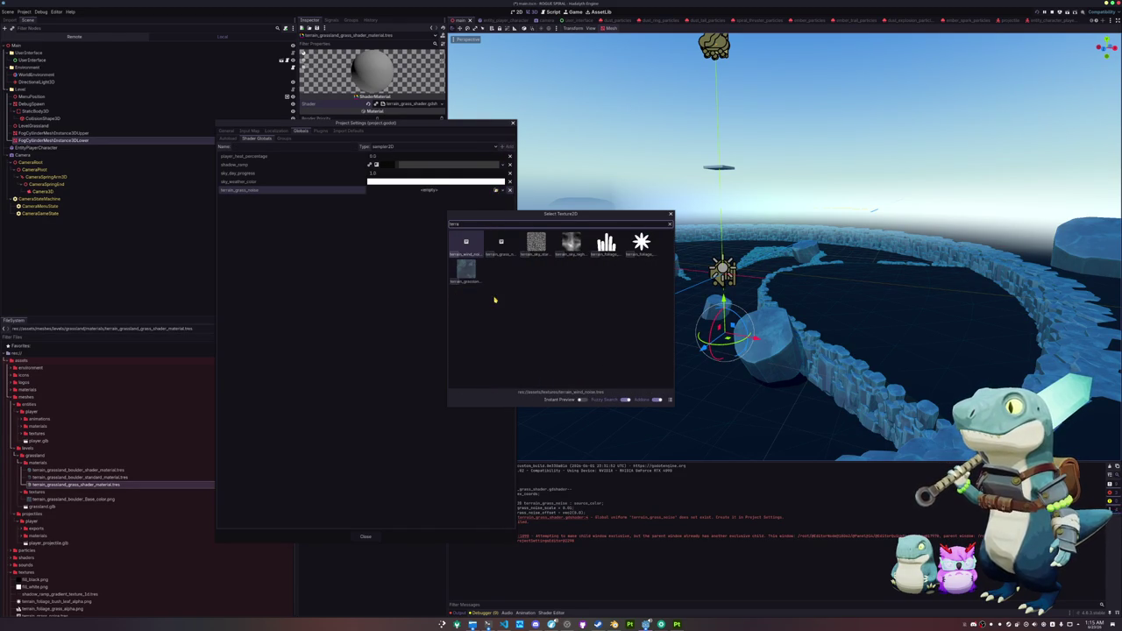
key(Right)
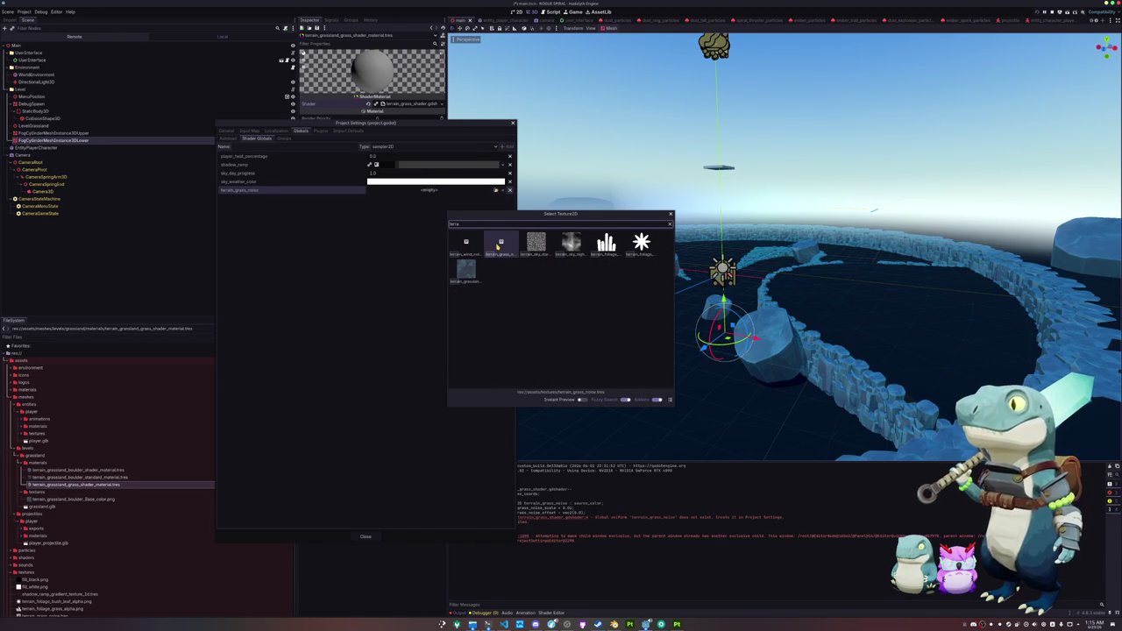
key(Return)
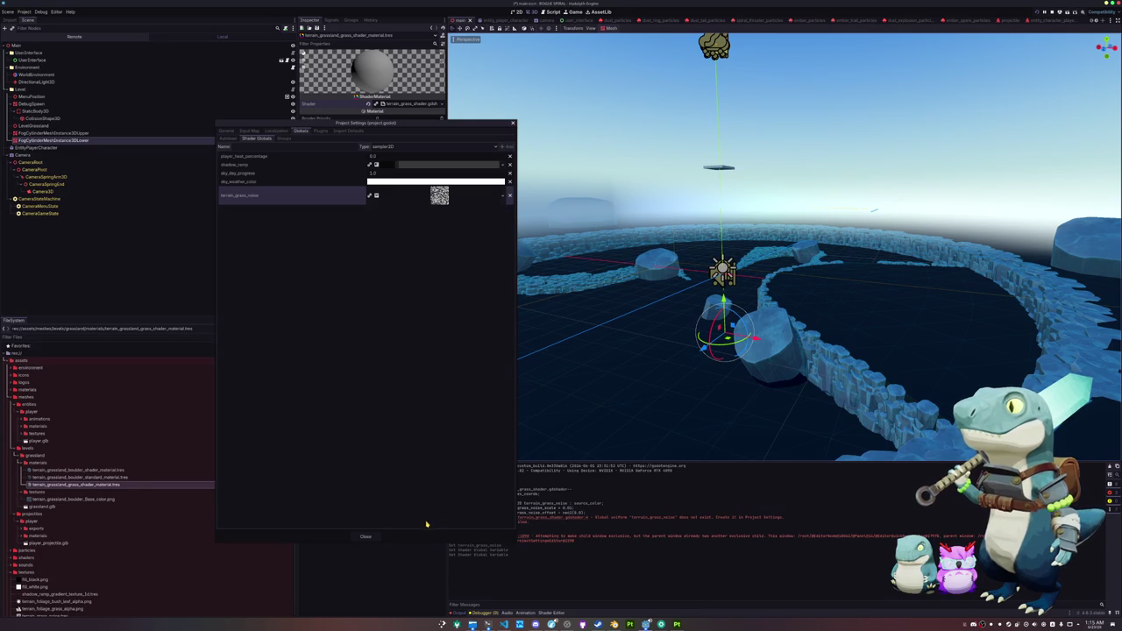
Step: Close Project Settings and show the terrain_grass_shader code in the Shader Editor
click(367, 536)
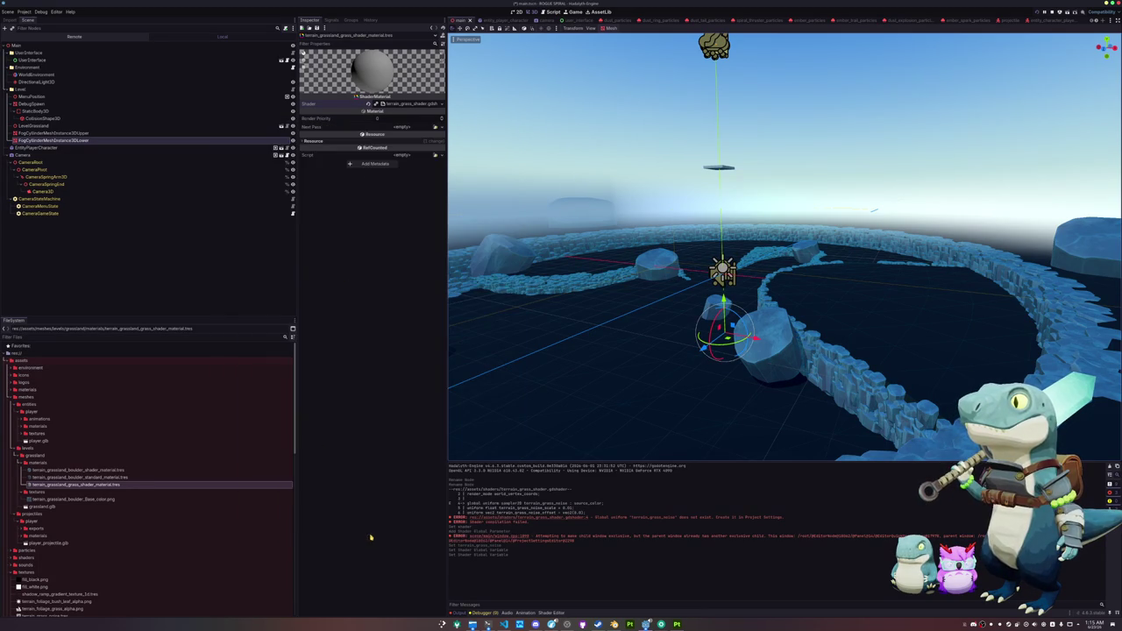
click(542, 612)
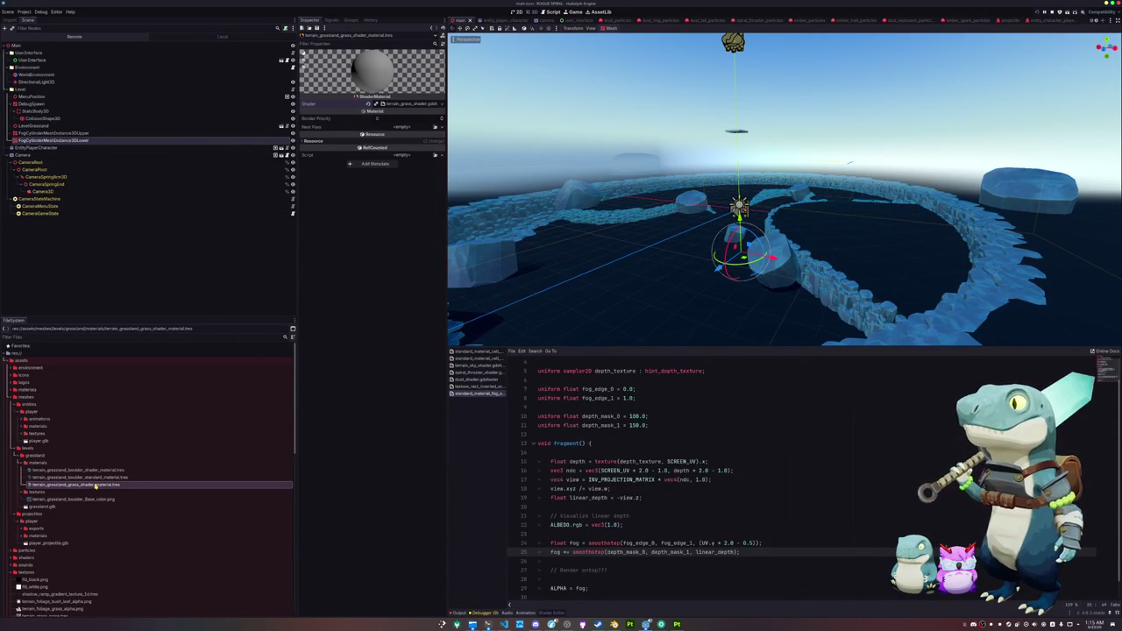
click(405, 103)
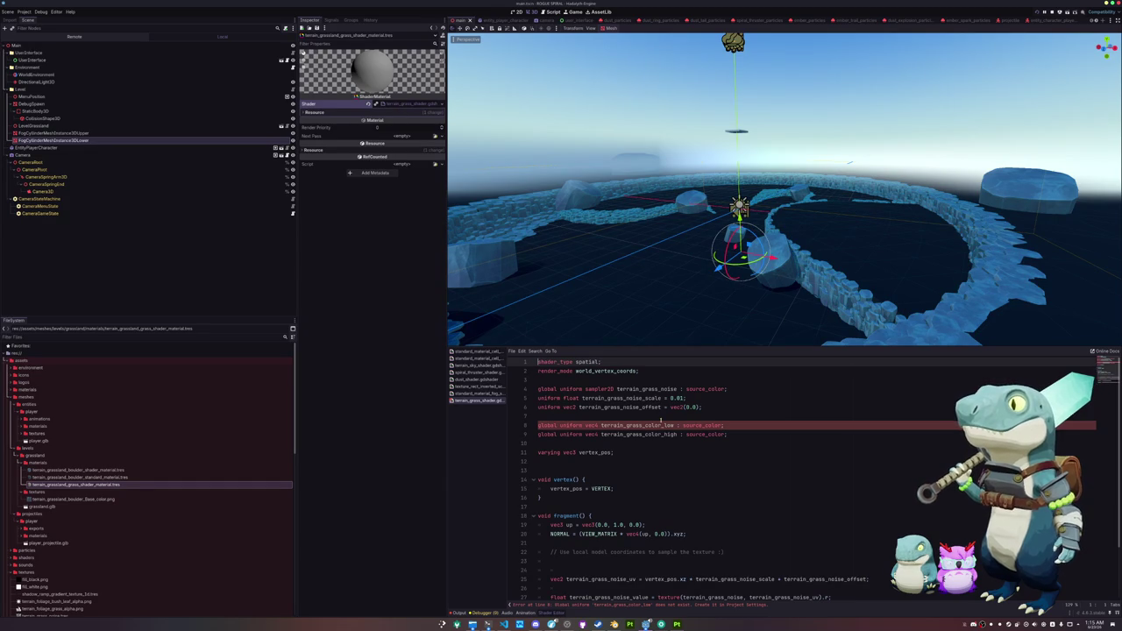
Step: Add a color-type shader global named terrain_grass_color_low
click(24, 12)
click(53, 32)
click(255, 147)
text(terrain_grass_color_low)
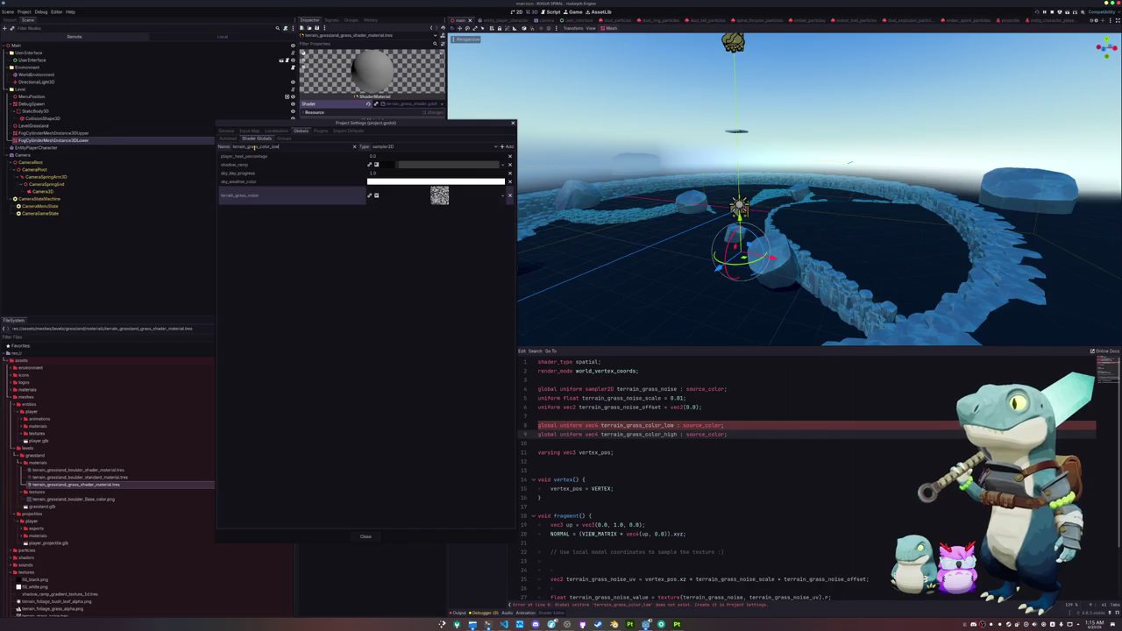
click(365, 148)
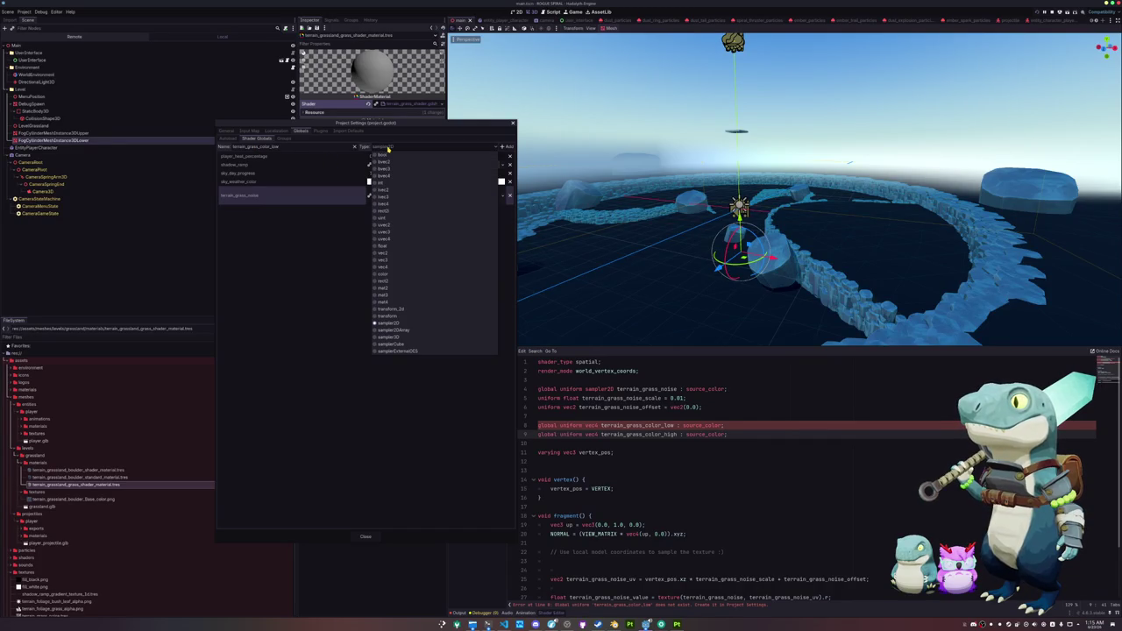
click(393, 263)
click(505, 146)
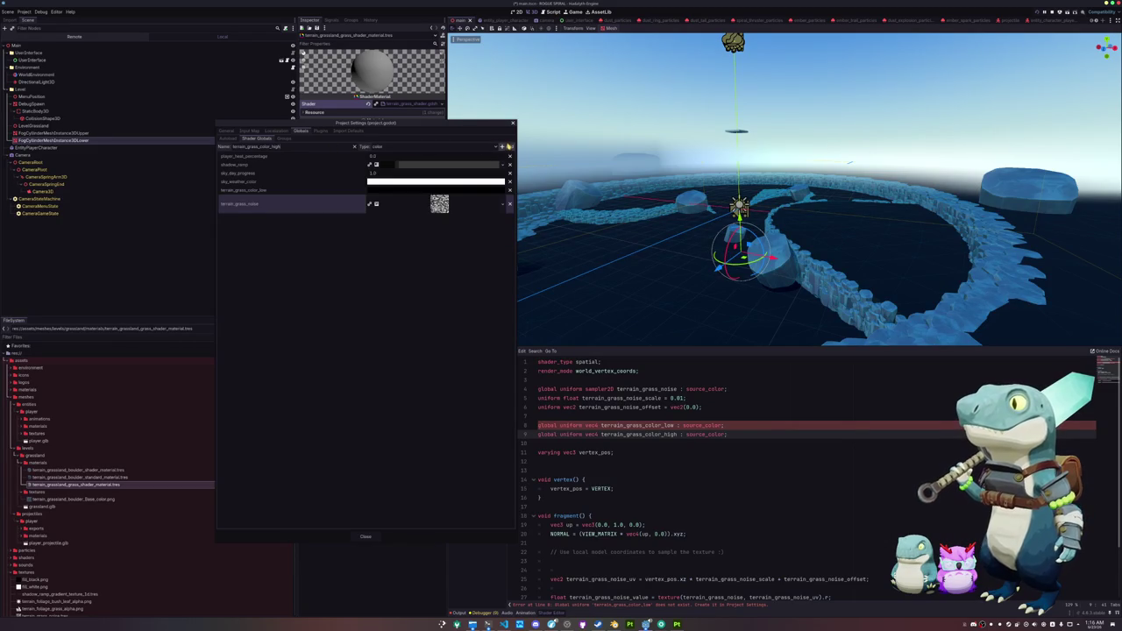
Step: Add terrain_grass_color_high as a color global and set it to a bright teal-blue
click(507, 146)
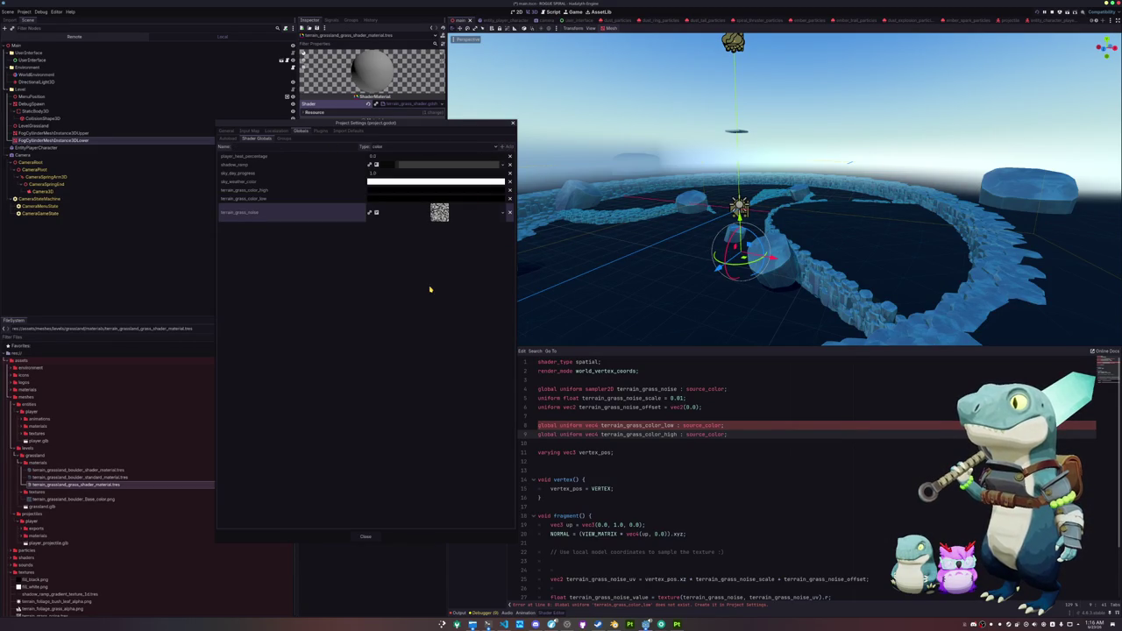
click(387, 189)
click(474, 247)
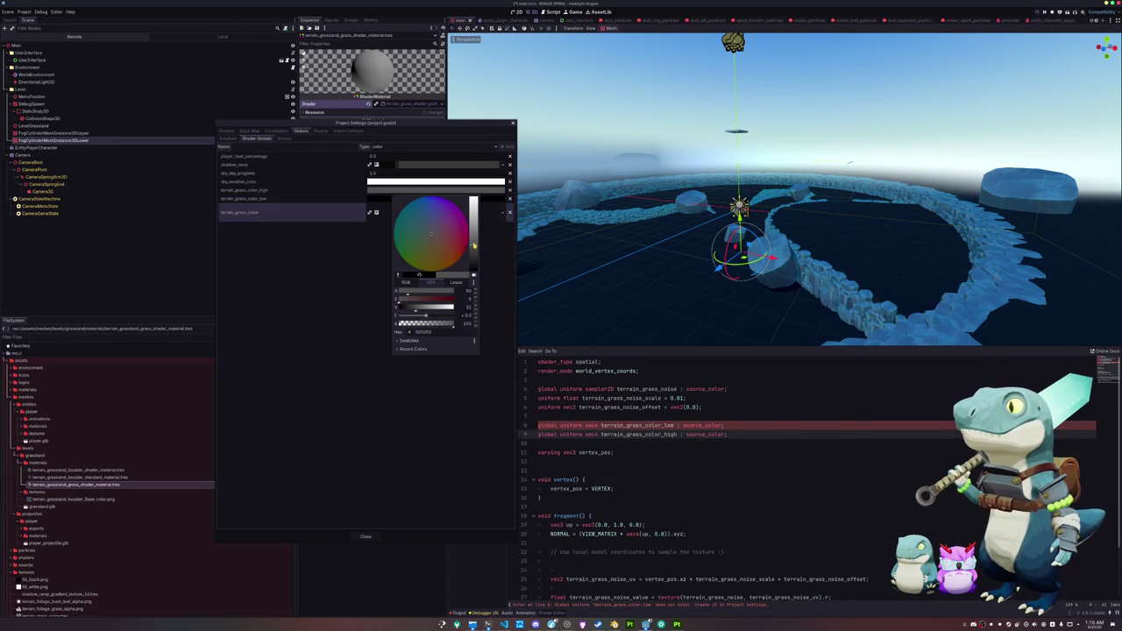
click(419, 199)
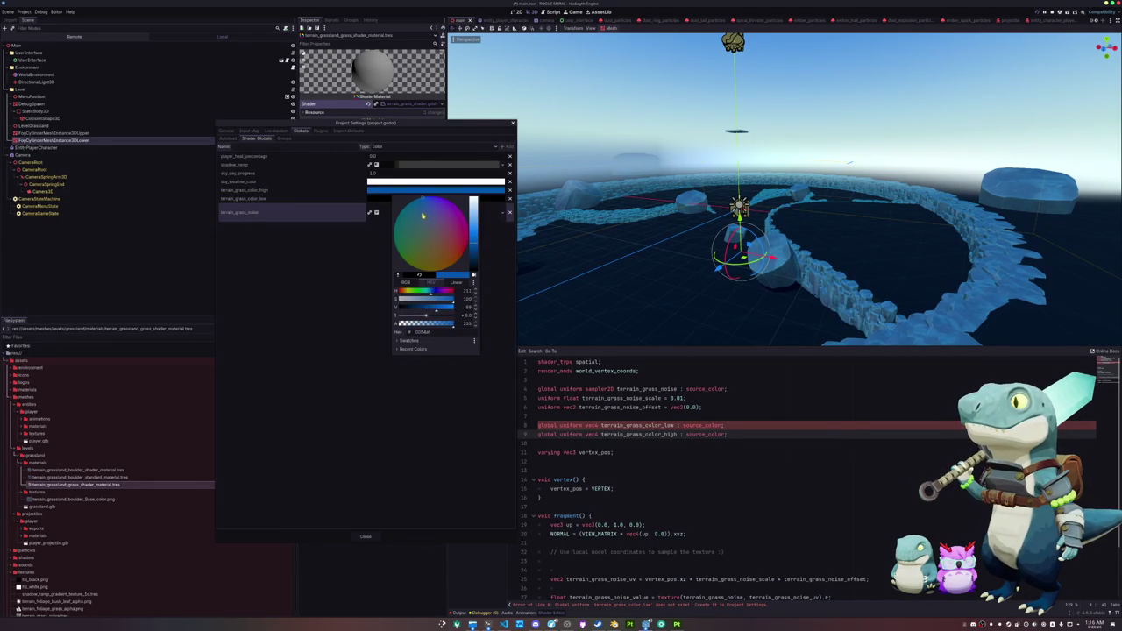
click(349, 289)
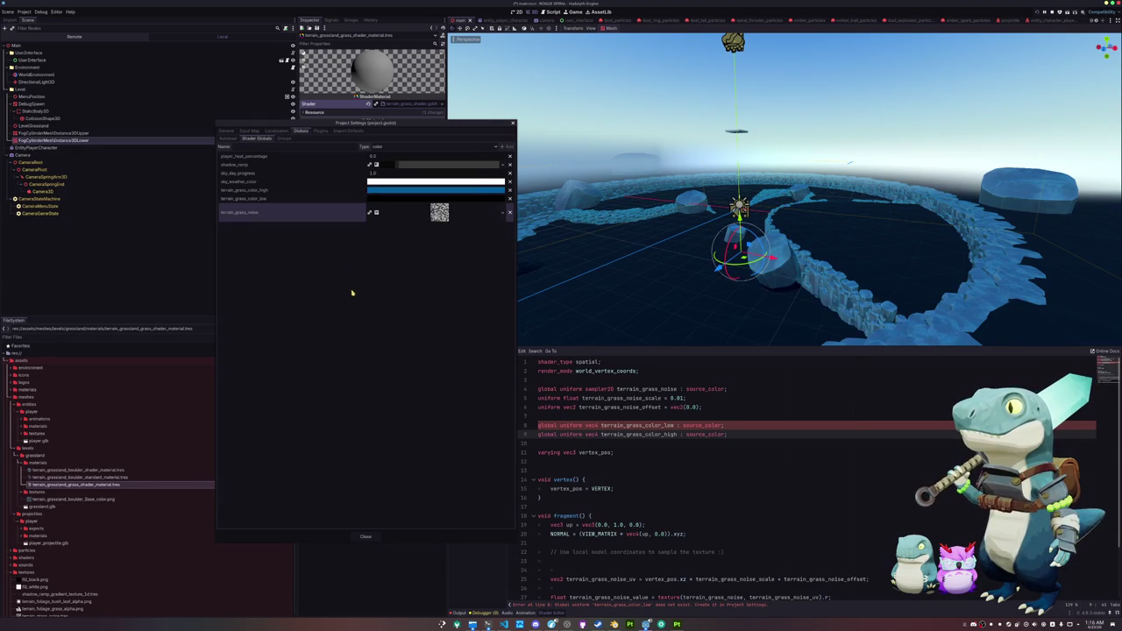
click(314, 198)
click(321, 188)
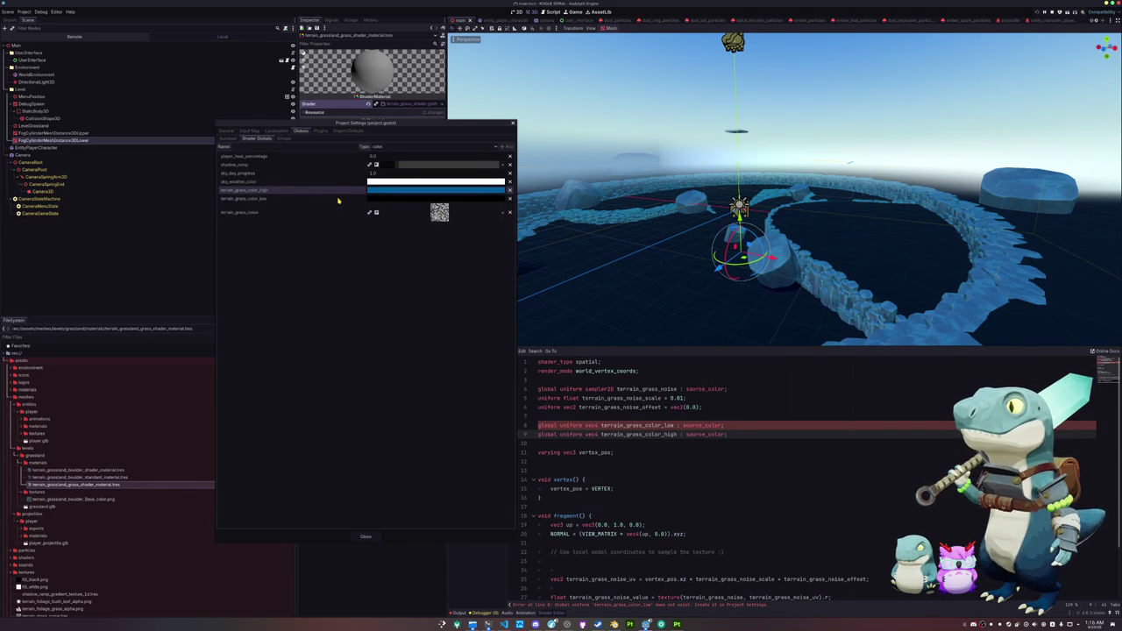
click(399, 191)
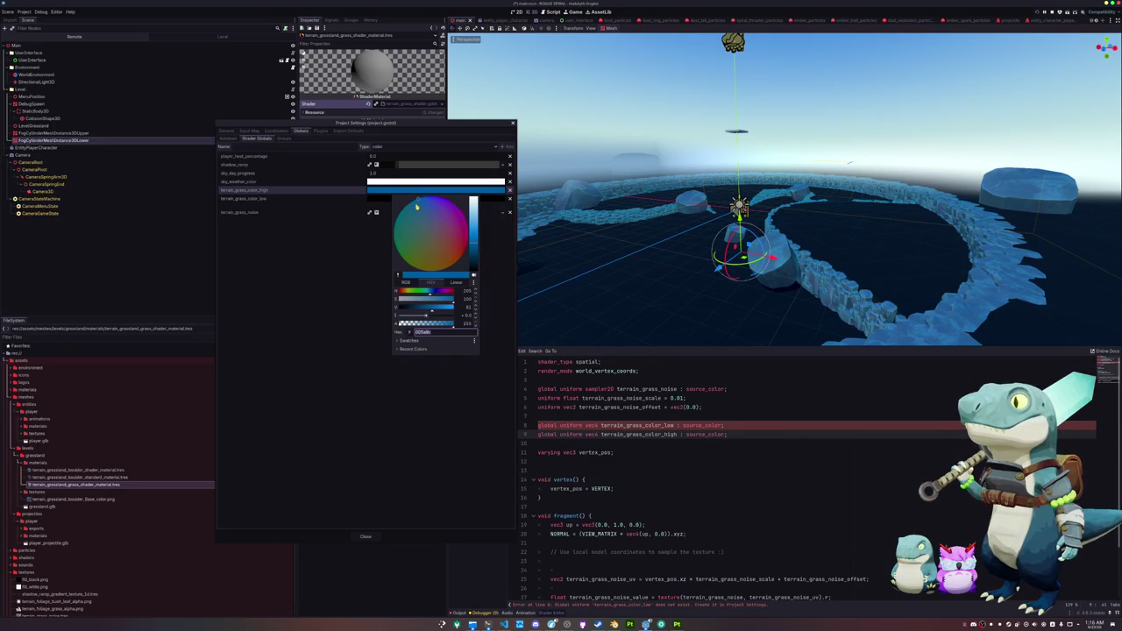
click(409, 205)
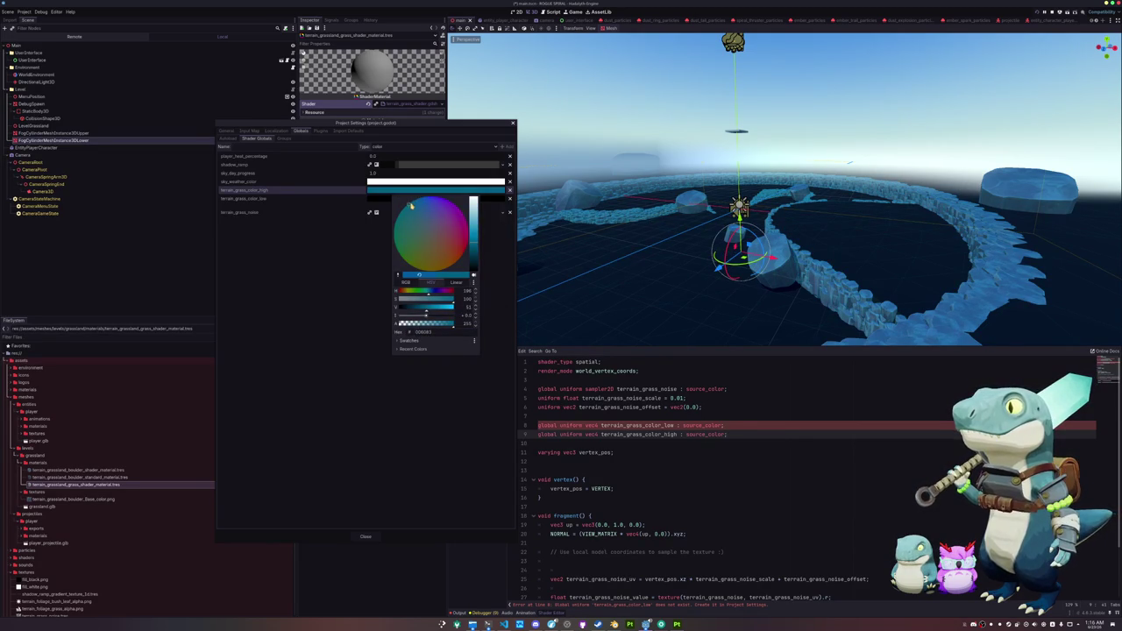
drag(478, 240, 475, 230)
Step: Set terrain_grass_color_low to a deeper teal-blue, then close Project Settings
click(374, 200)
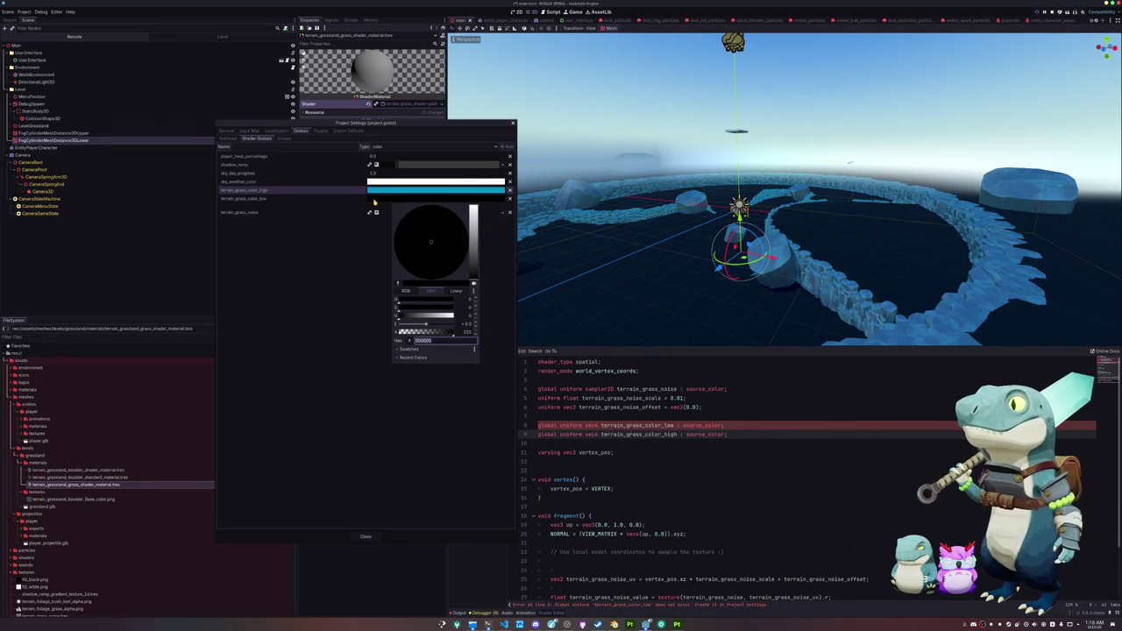
drag(401, 229, 401, 221)
drag(473, 247, 475, 254)
drag(419, 208, 418, 210)
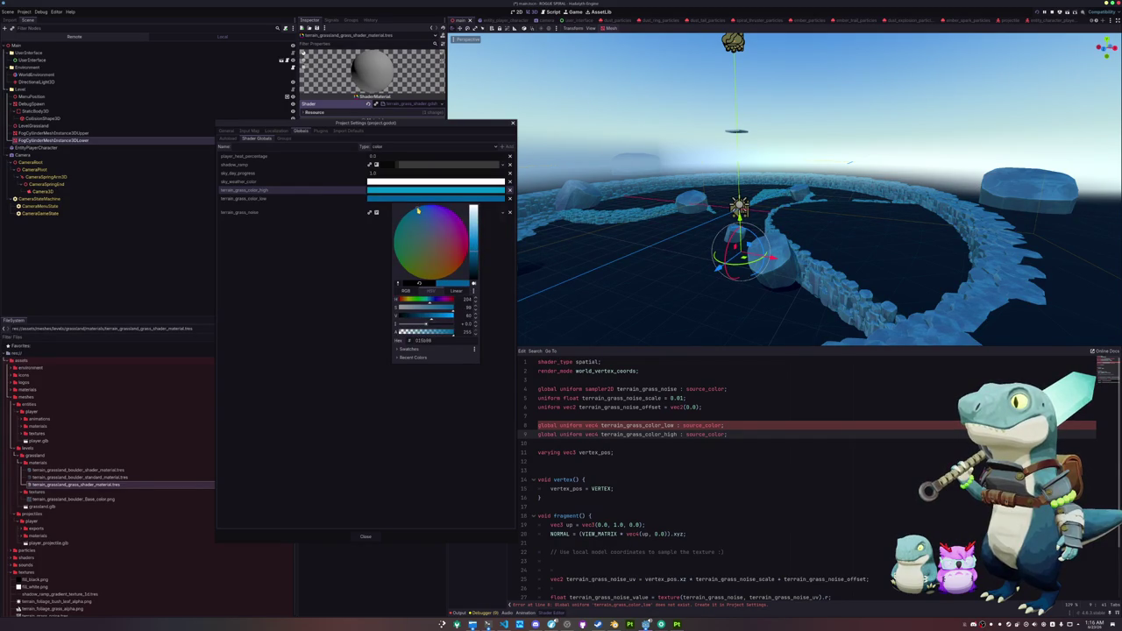
click(363, 441)
click(366, 537)
click(562, 445)
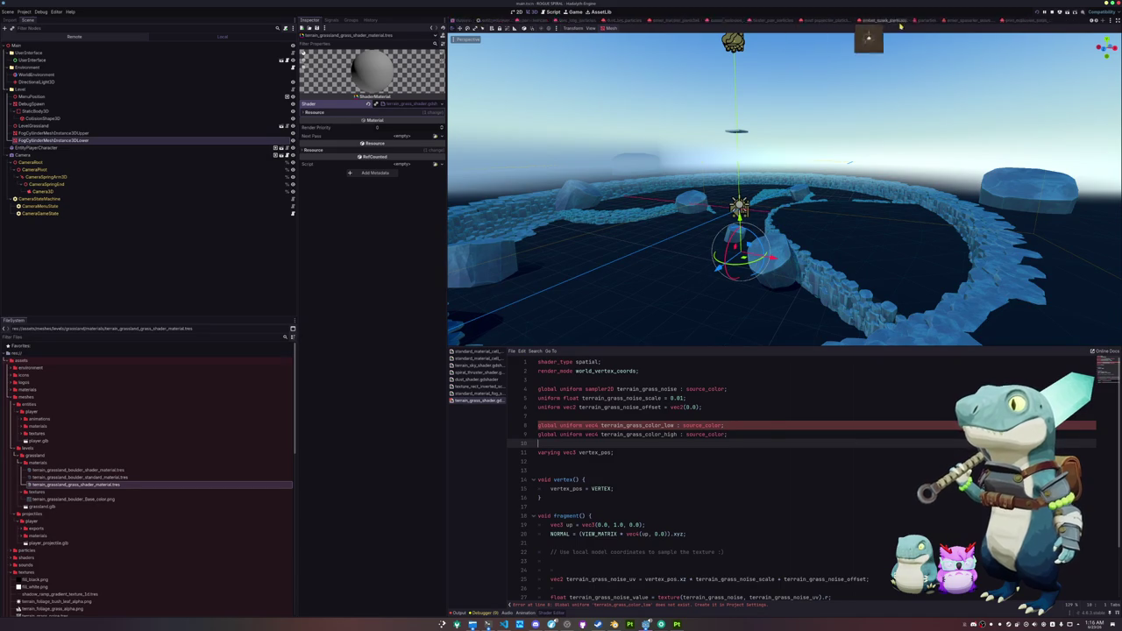
Step: Switch to the level_grassland scene and inspect the ground mesh's properties
click(1033, 19)
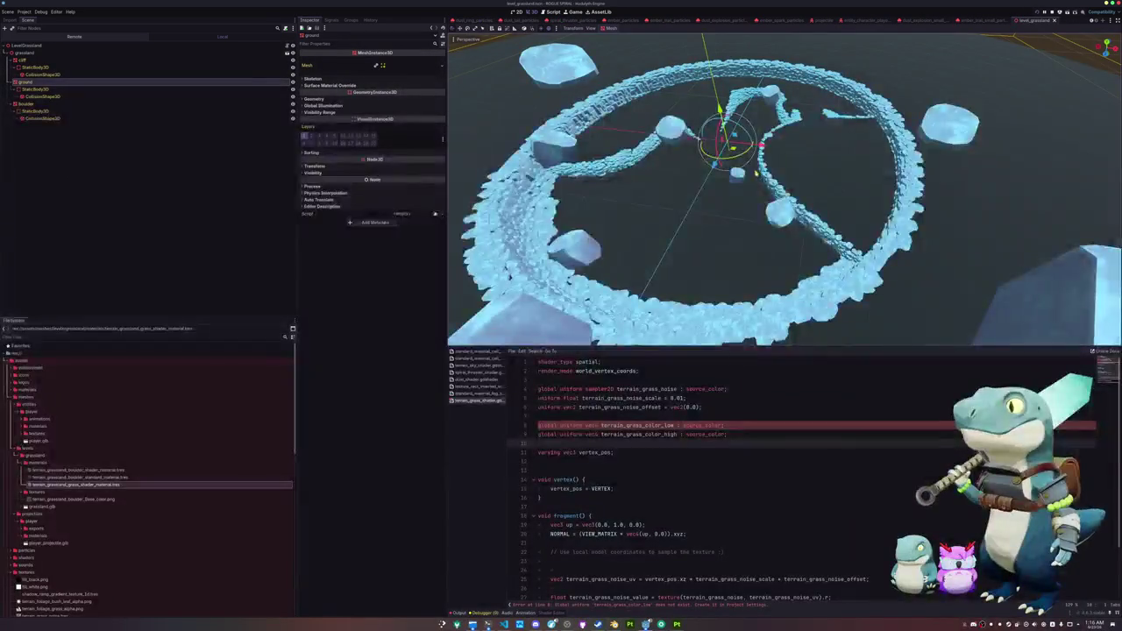
scroll(756, 174, down, 3)
scroll(608, 196, up, 2)
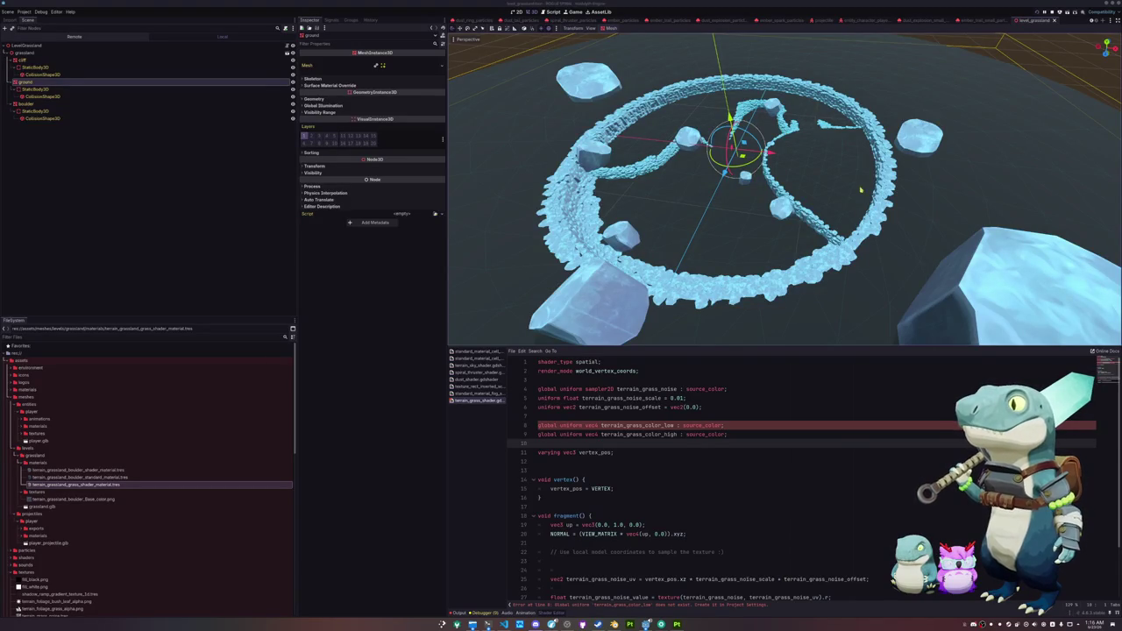
click(332, 79)
Step: Load the terrain grass shader material into the ground's Surface Material Override slot
click(332, 79)
click(329, 85)
click(435, 92)
click(442, 202)
text(grass)
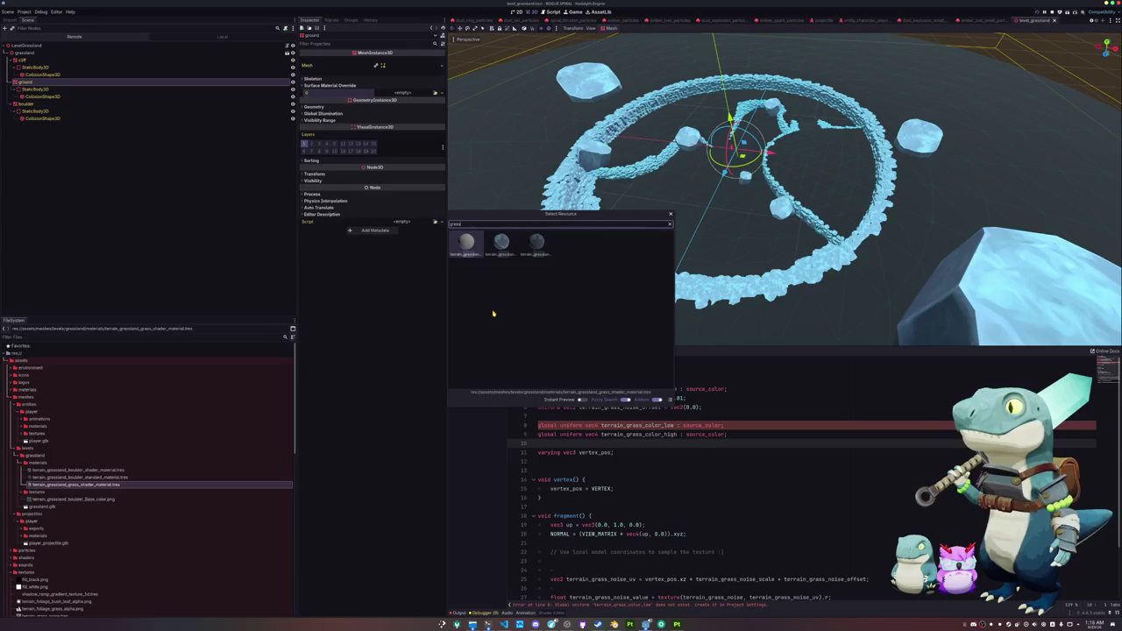
key(Return)
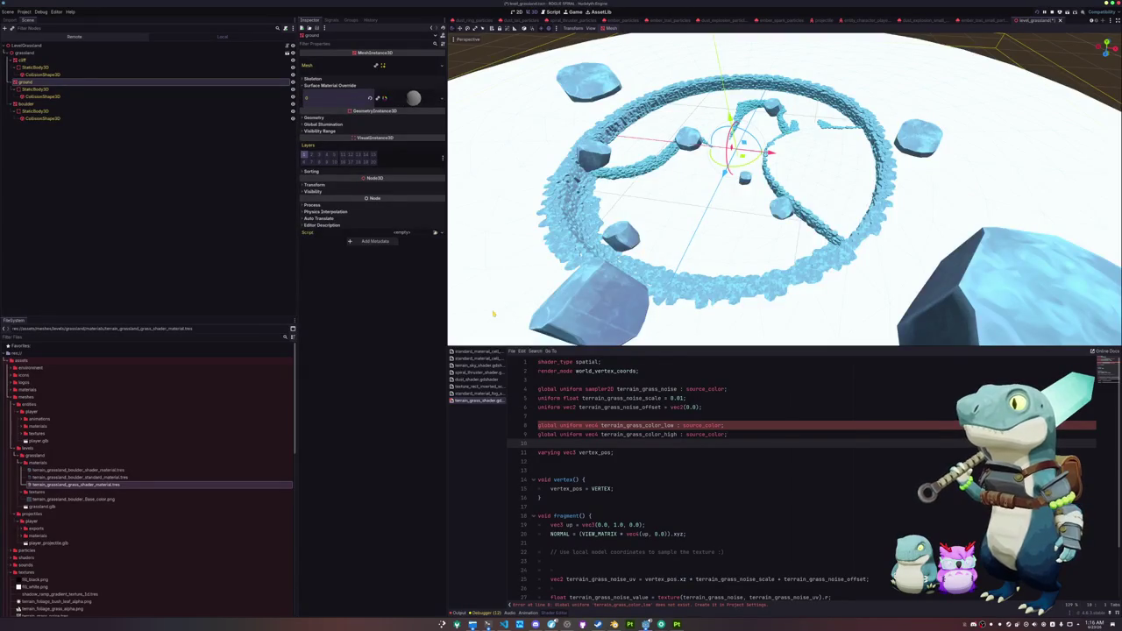
scroll(503, 168, up, 5)
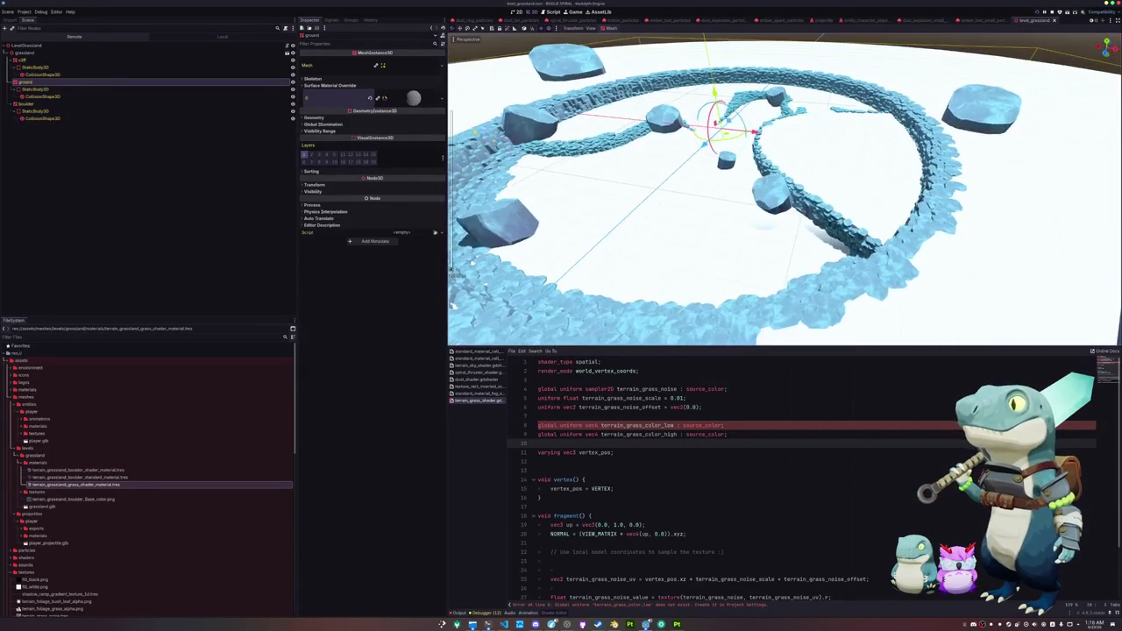
click(337, 97)
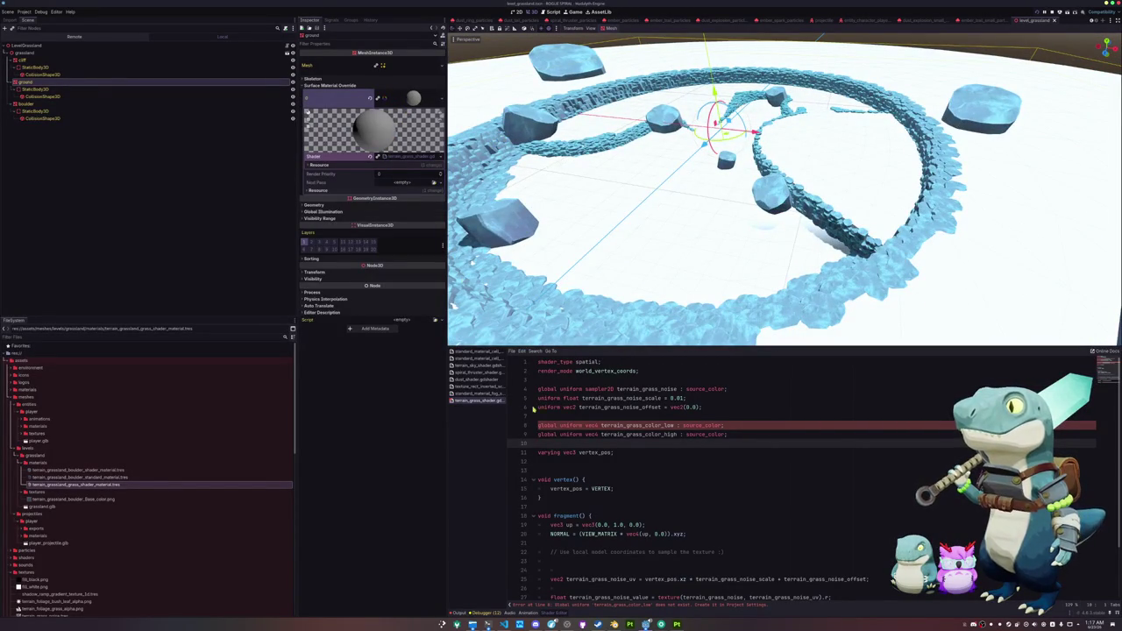
Step: Select the terrain_grass_color_low uniform name and reopen the Shader Globals settings
click(626, 417)
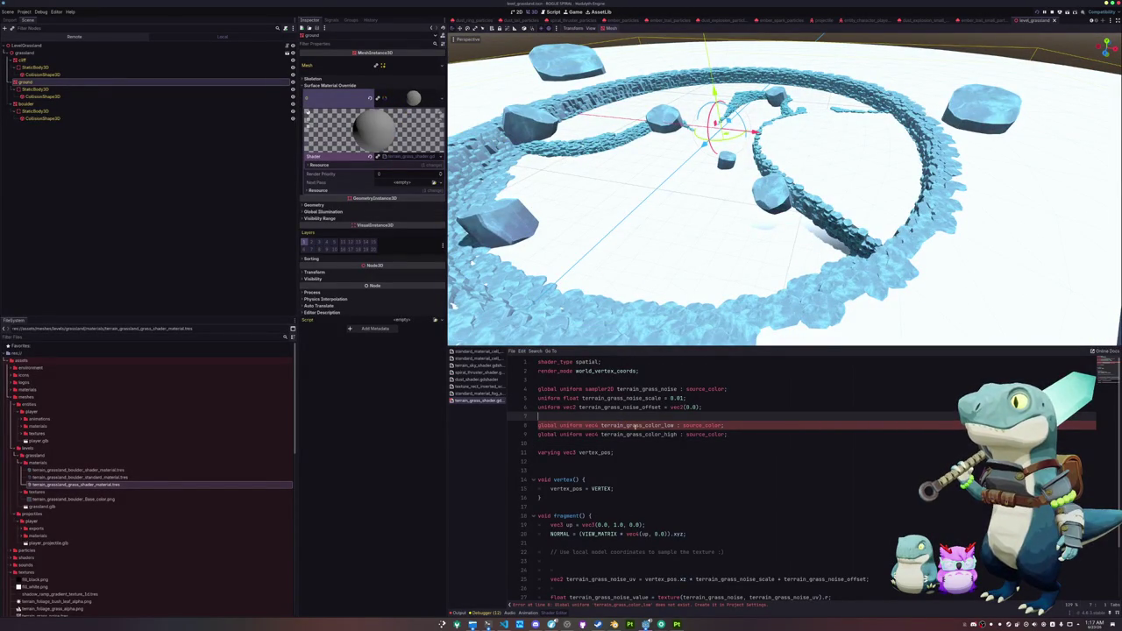
double_click(635, 425)
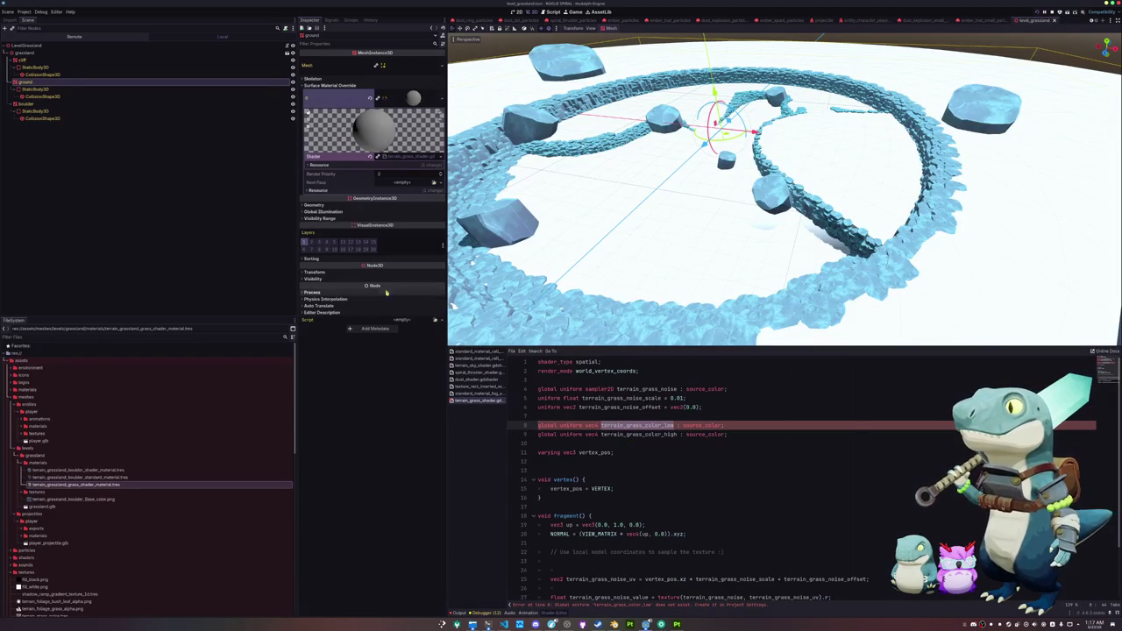
click(23, 12)
click(49, 28)
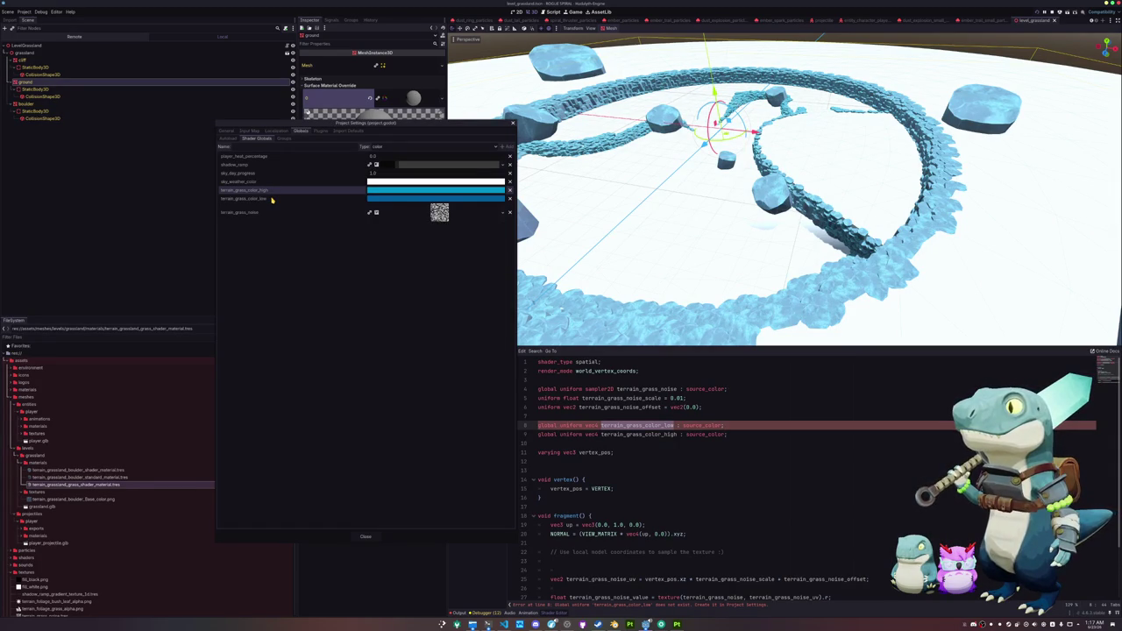
Step: Remove both colour globals and try re-adding terrain_grass_color_low as a vec4
click(422, 148)
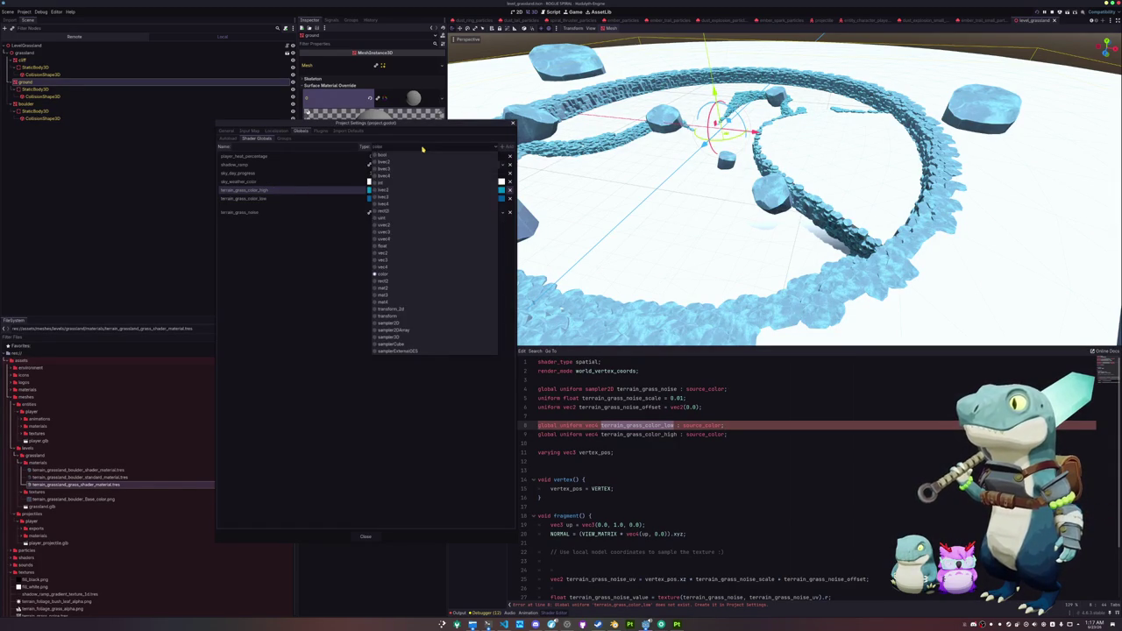
click(392, 267)
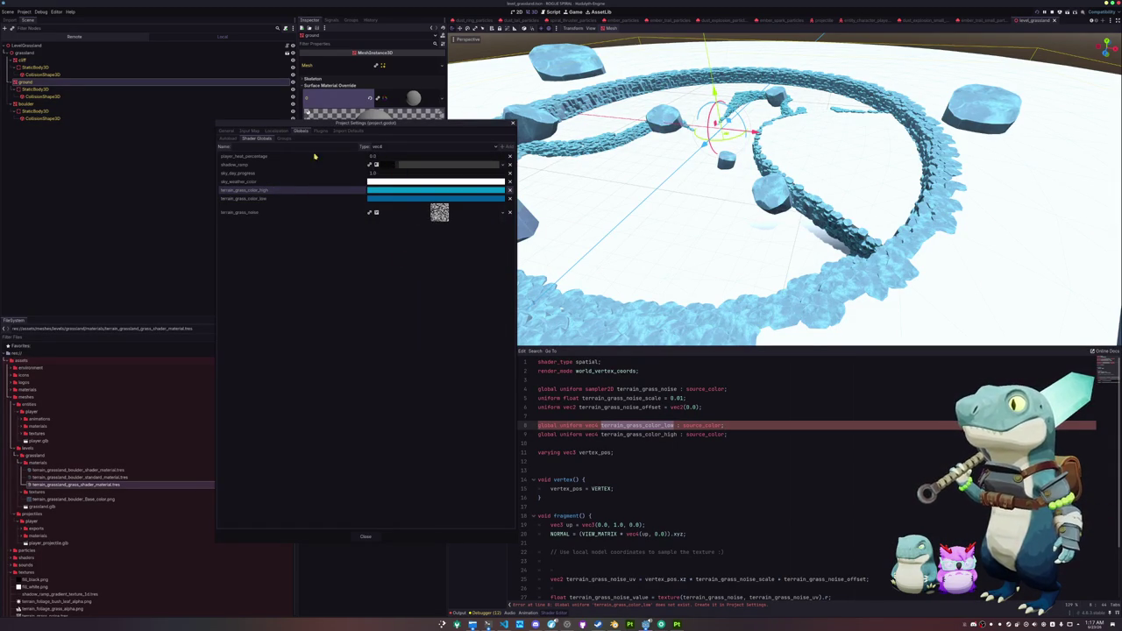
click(509, 189)
click(509, 189)
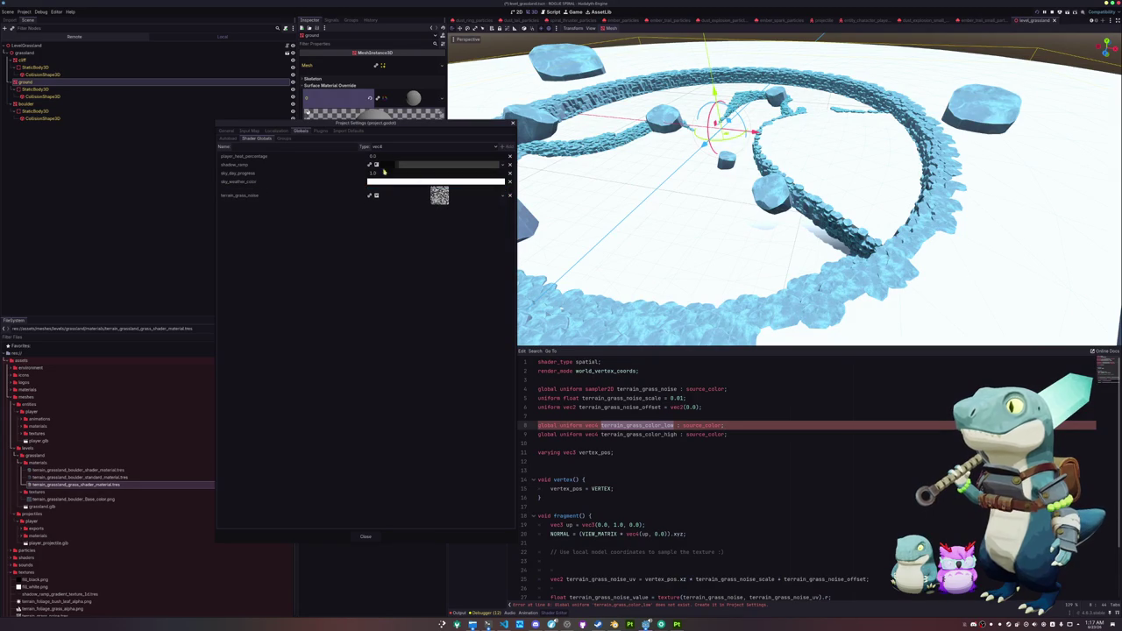
text(terrain_grass_color_low)
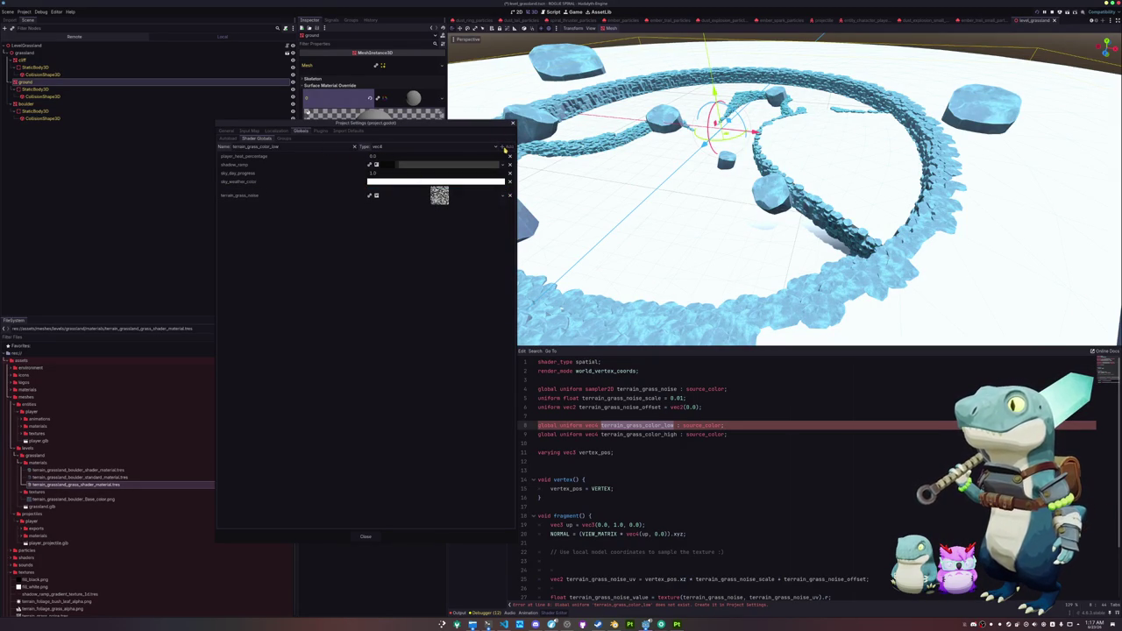
click(506, 147)
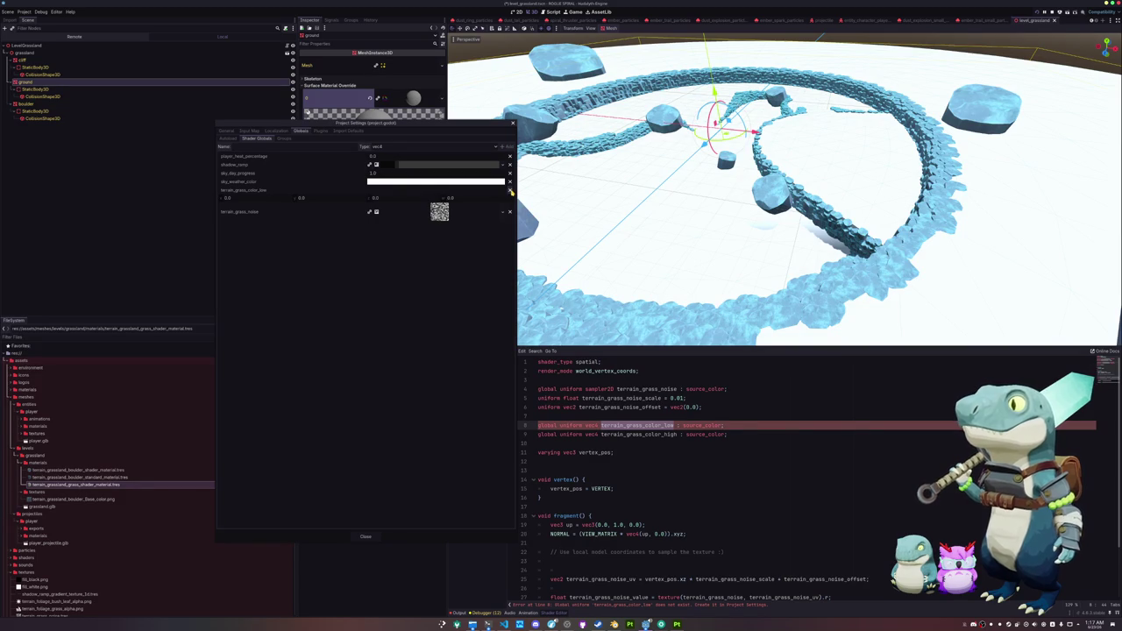
click(511, 191)
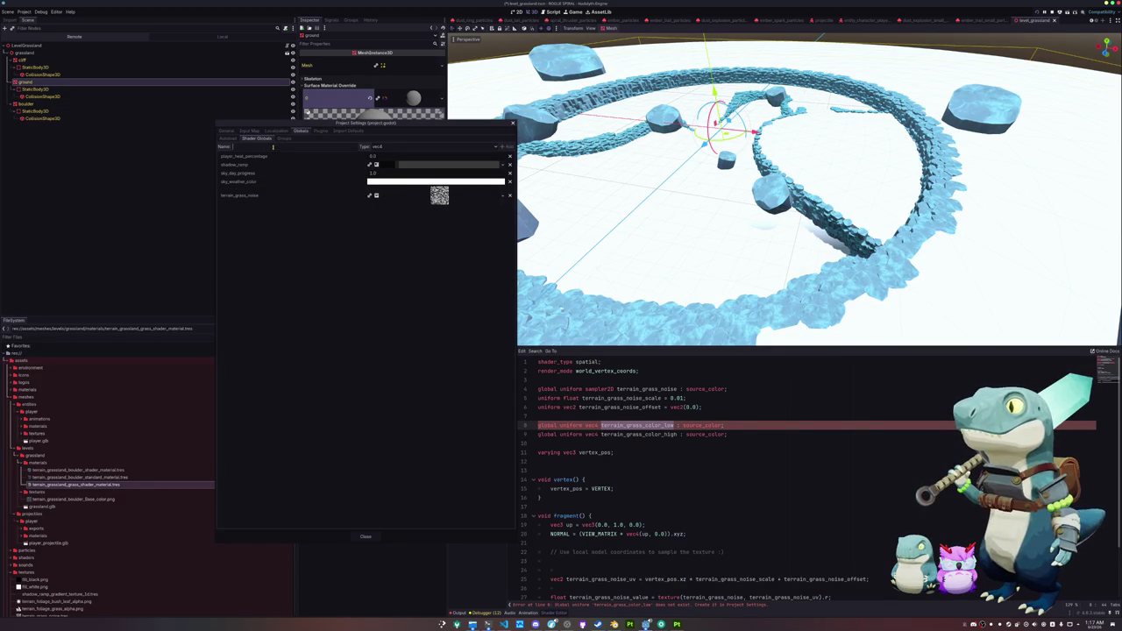
Step: Undo back to the original colour globals and close Project Settings
key(ctrl+z)
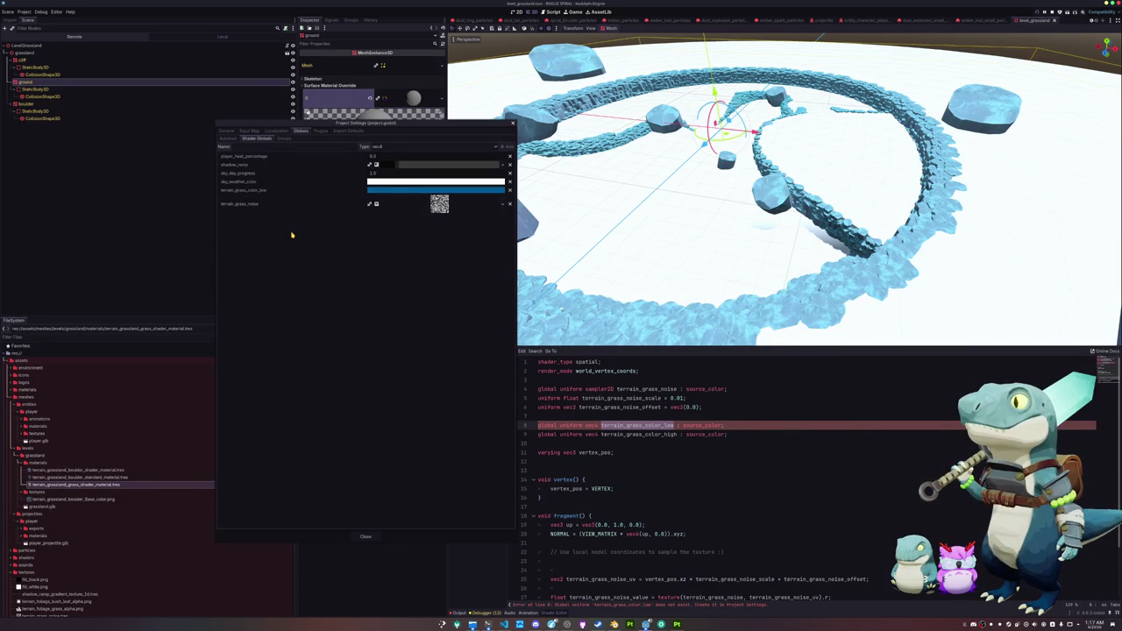
key(ctrl+z)
click(379, 537)
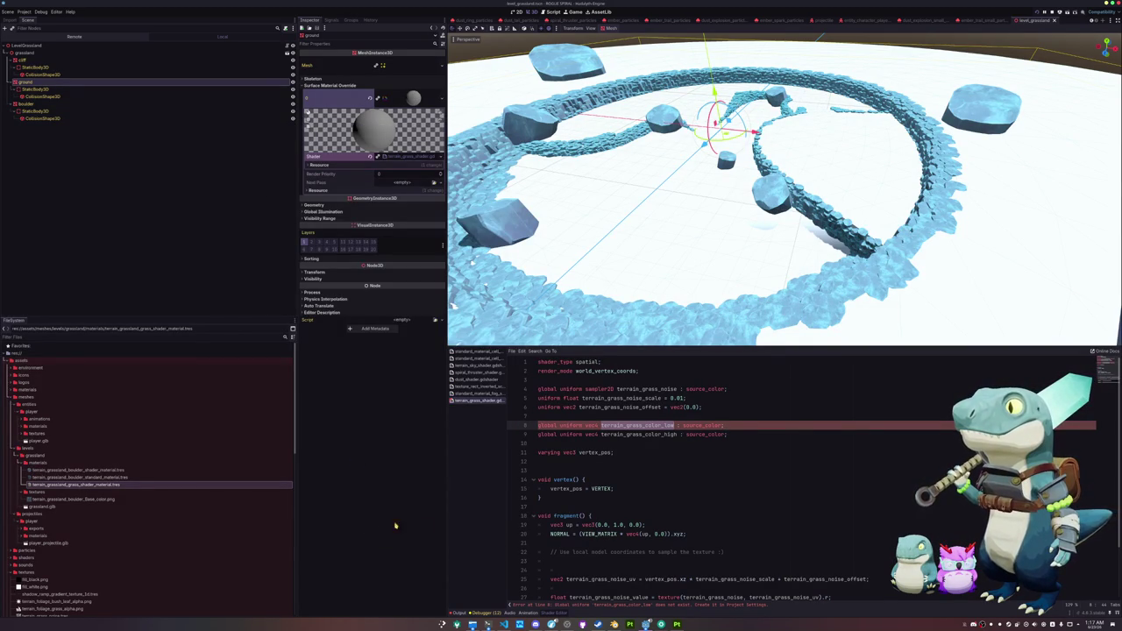
Step: Reselect the terrain_grass_color_low uniform and recheck its entry in Shader Globals
click(626, 606)
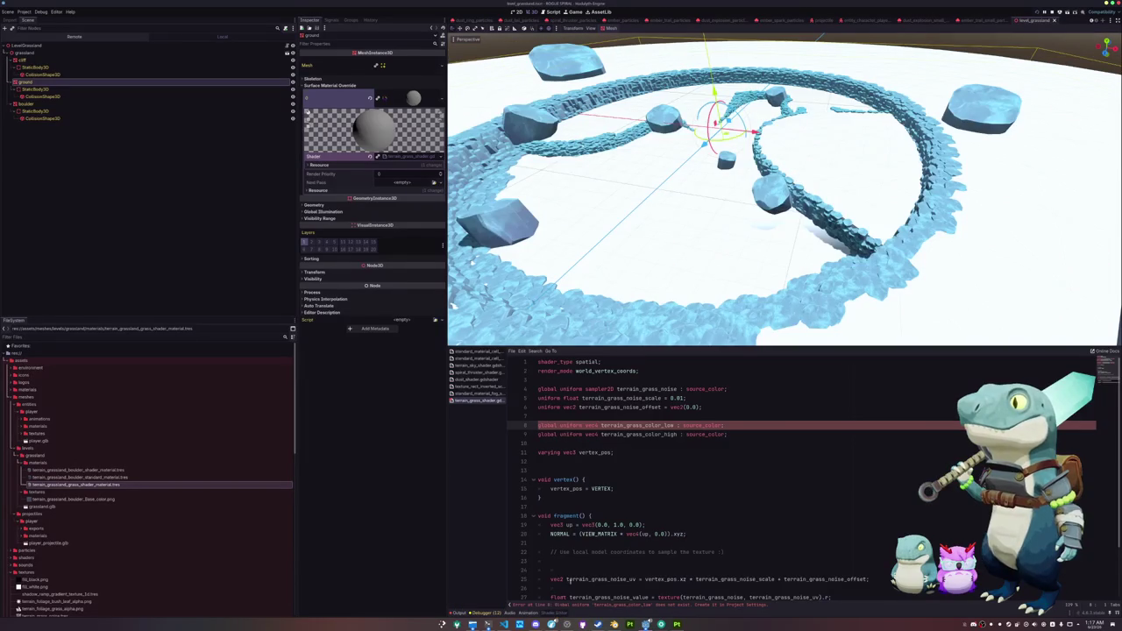
click(601, 463)
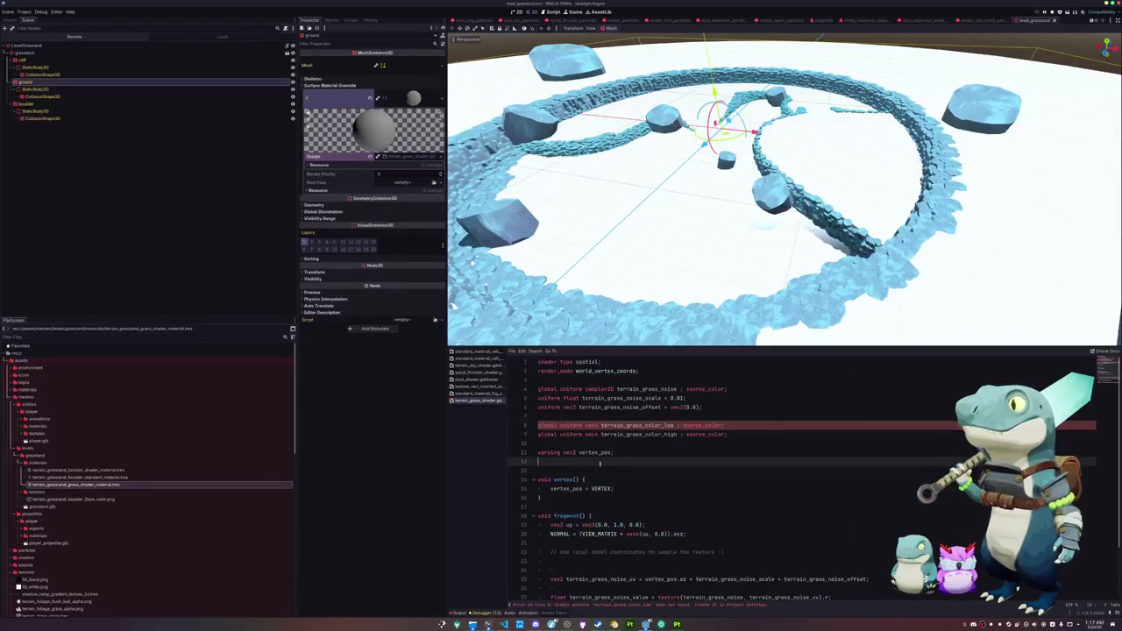
click(603, 442)
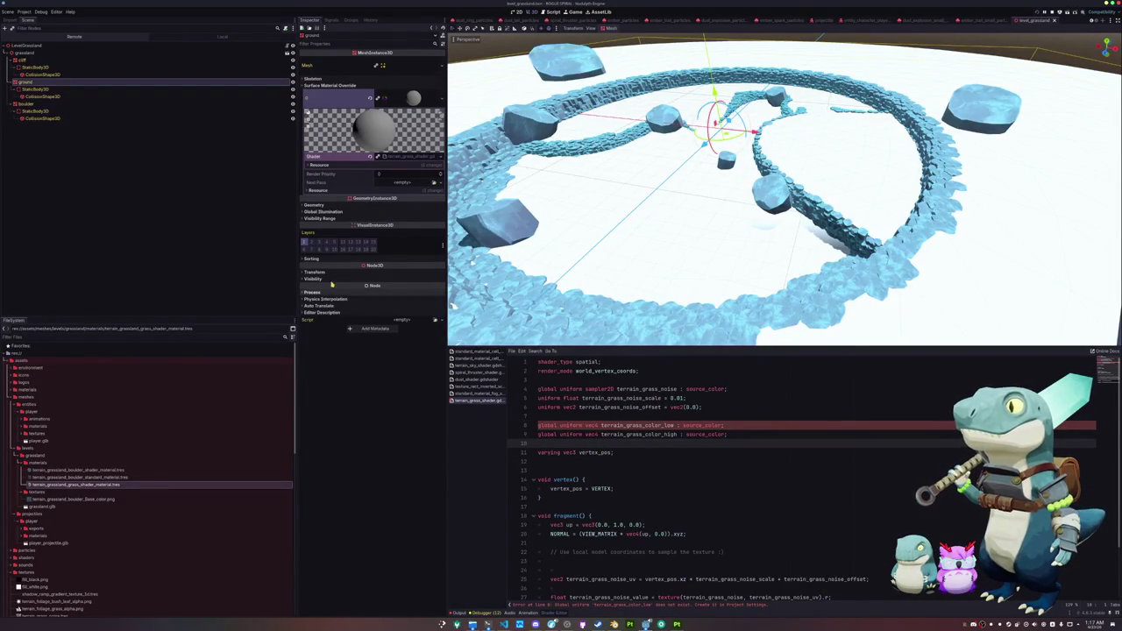
click(12, 15)
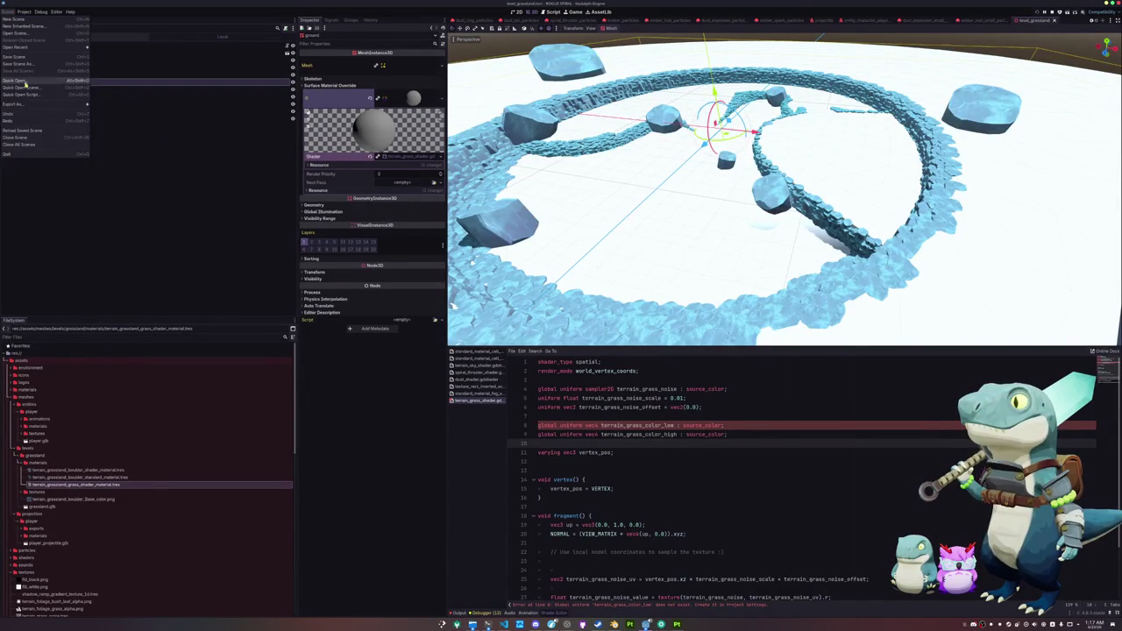
click(208, 357)
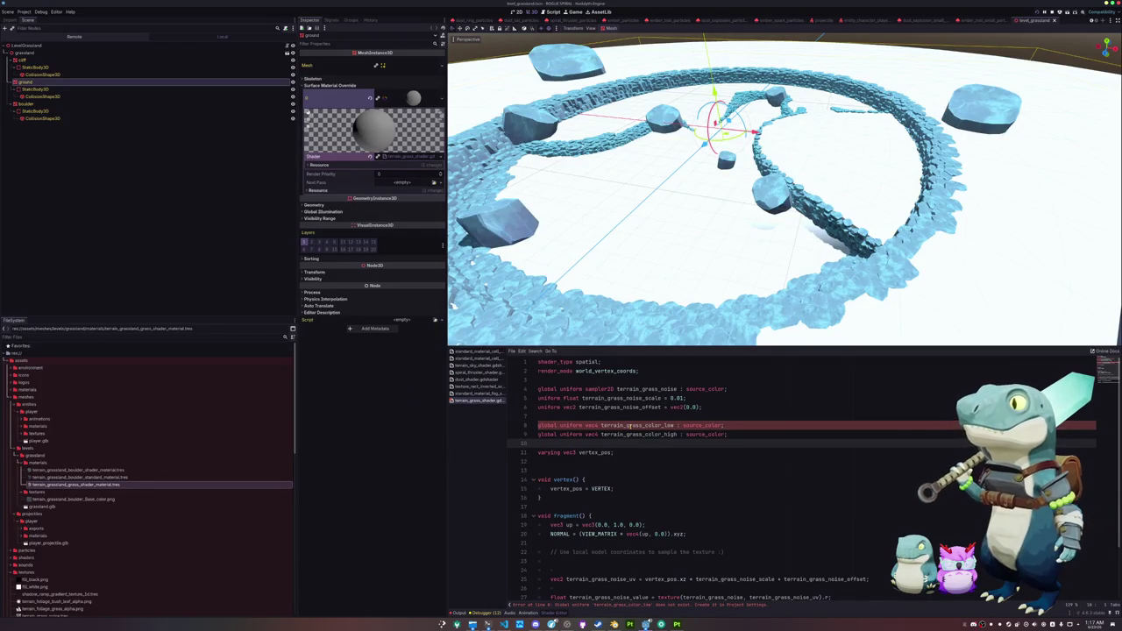
double_click(627, 427)
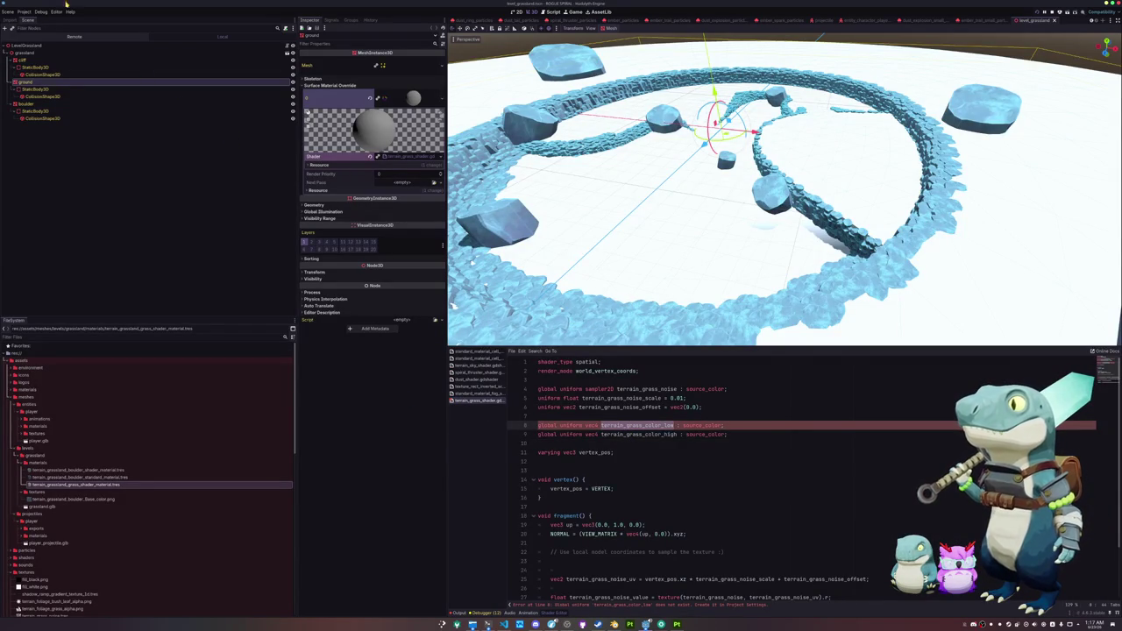
click(25, 11)
click(44, 18)
click(262, 198)
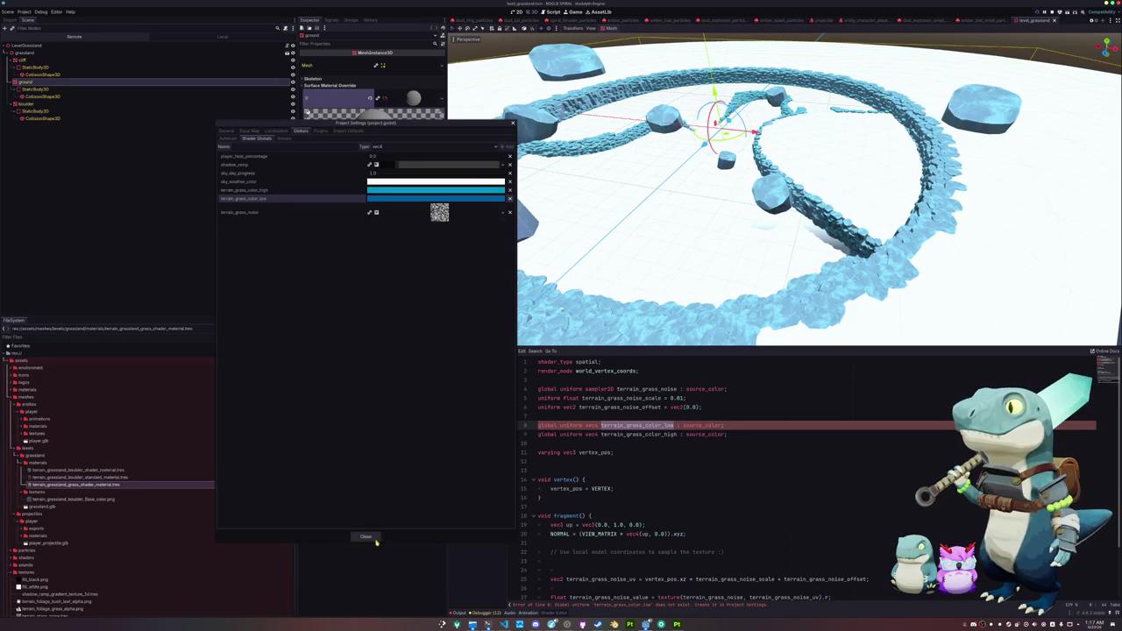
click(367, 537)
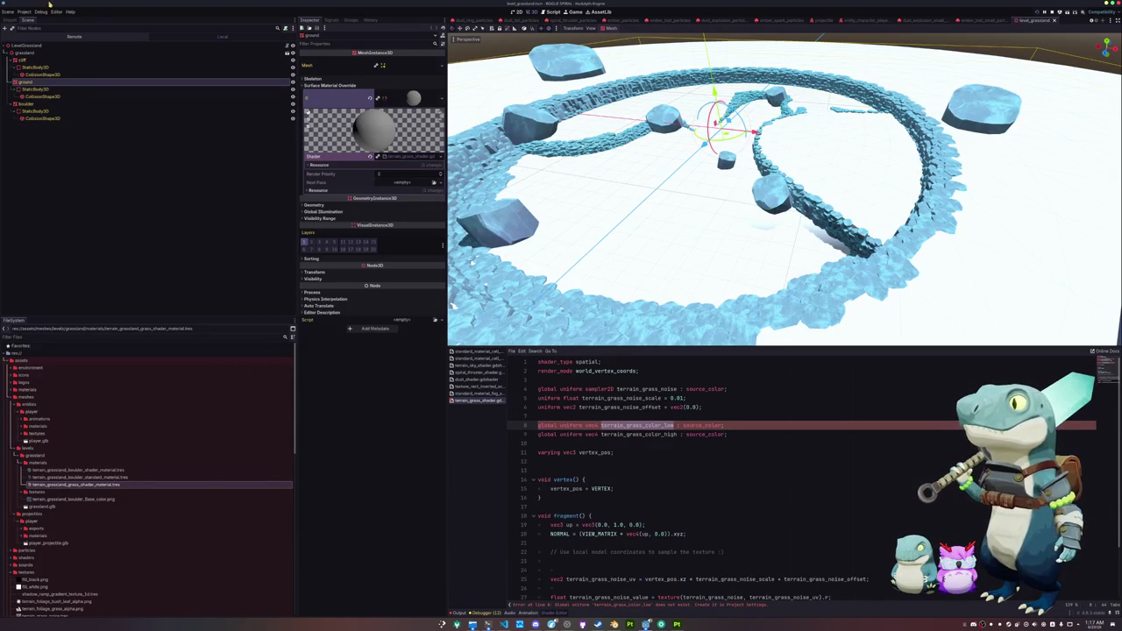
Step: Reload the current project, confirming Stop & Reload
click(7, 11)
click(41, 87)
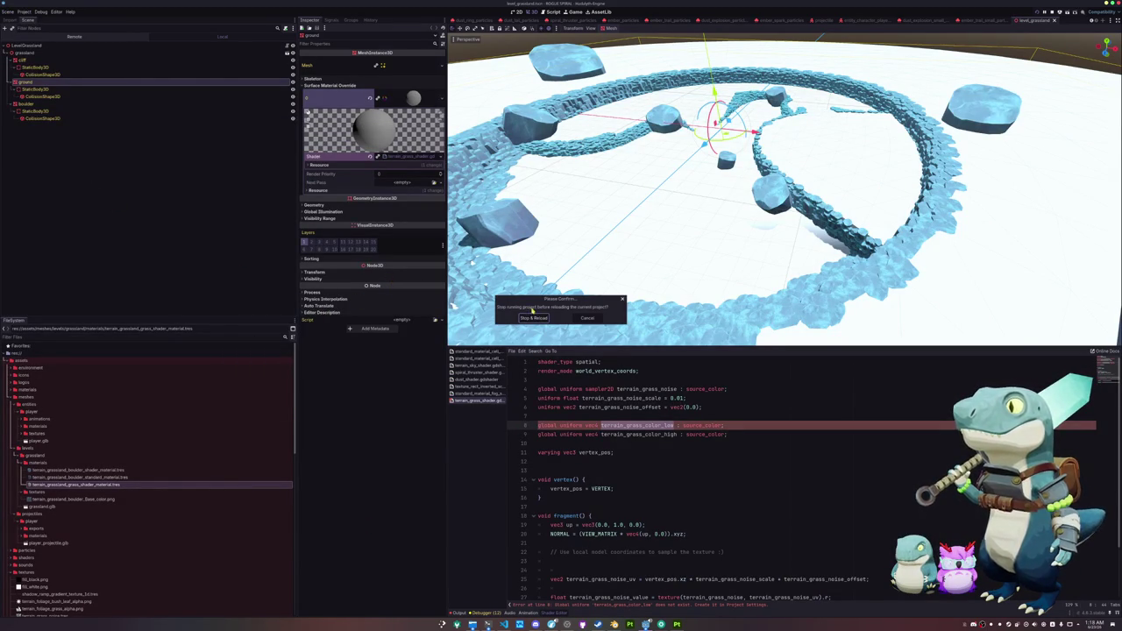
click(533, 317)
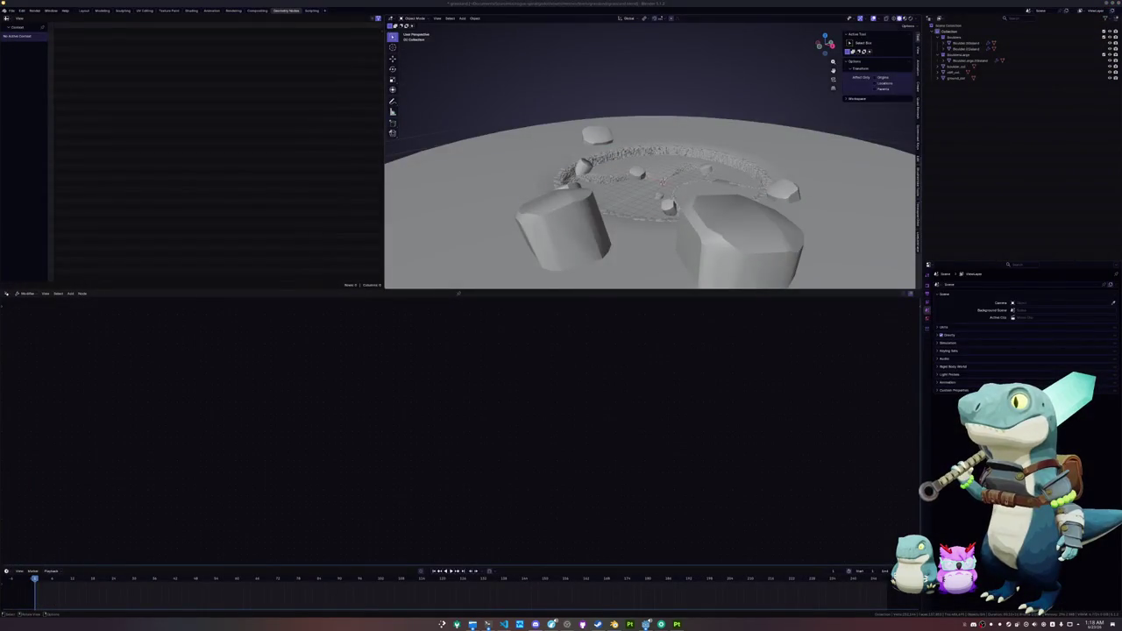
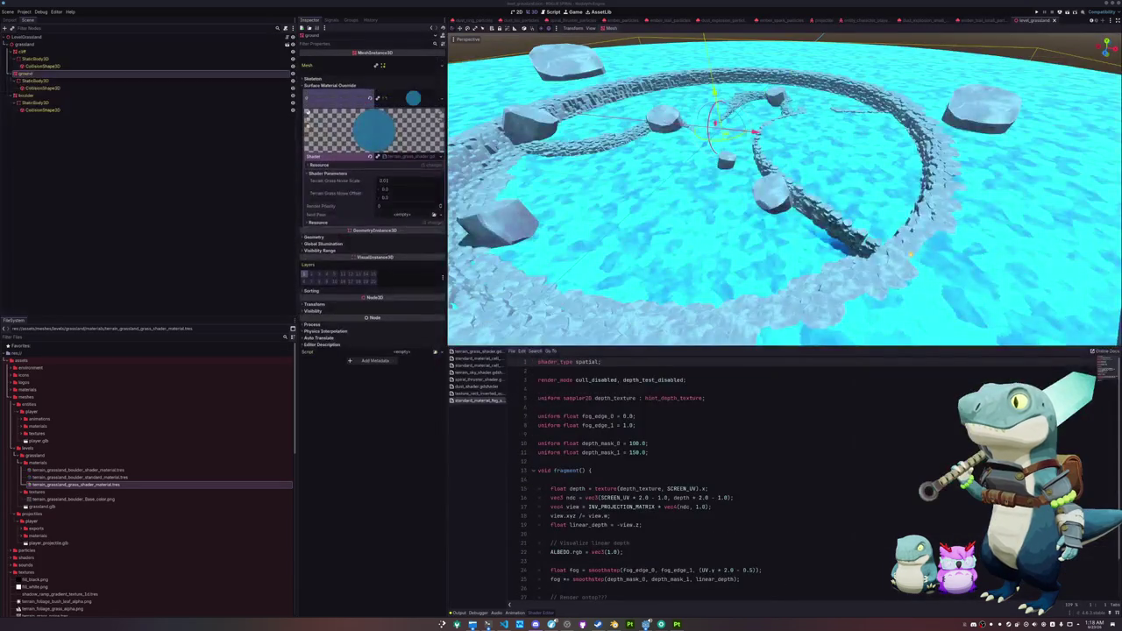
Step: Change the terrain_grass_color_high shader global from blue to green
key(w)
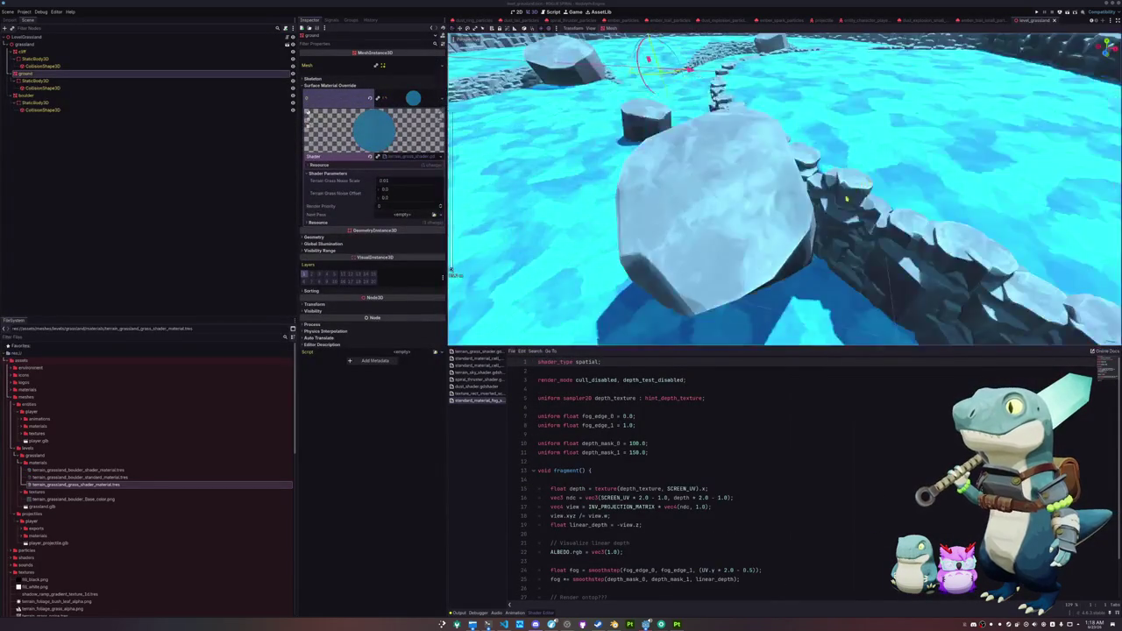
key(w)
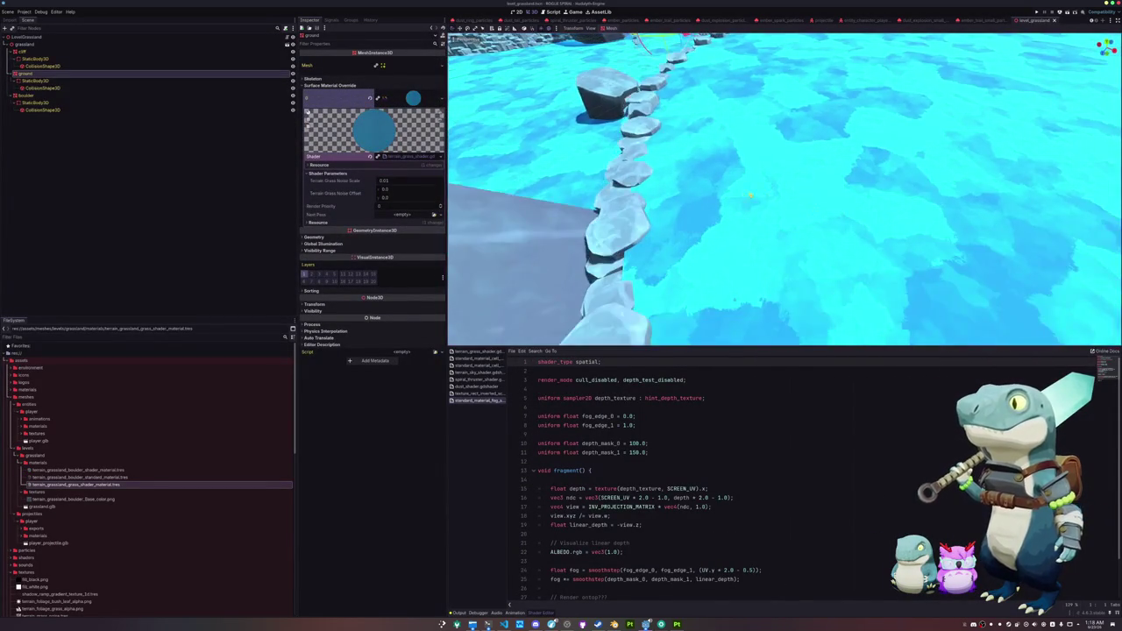
key(s)
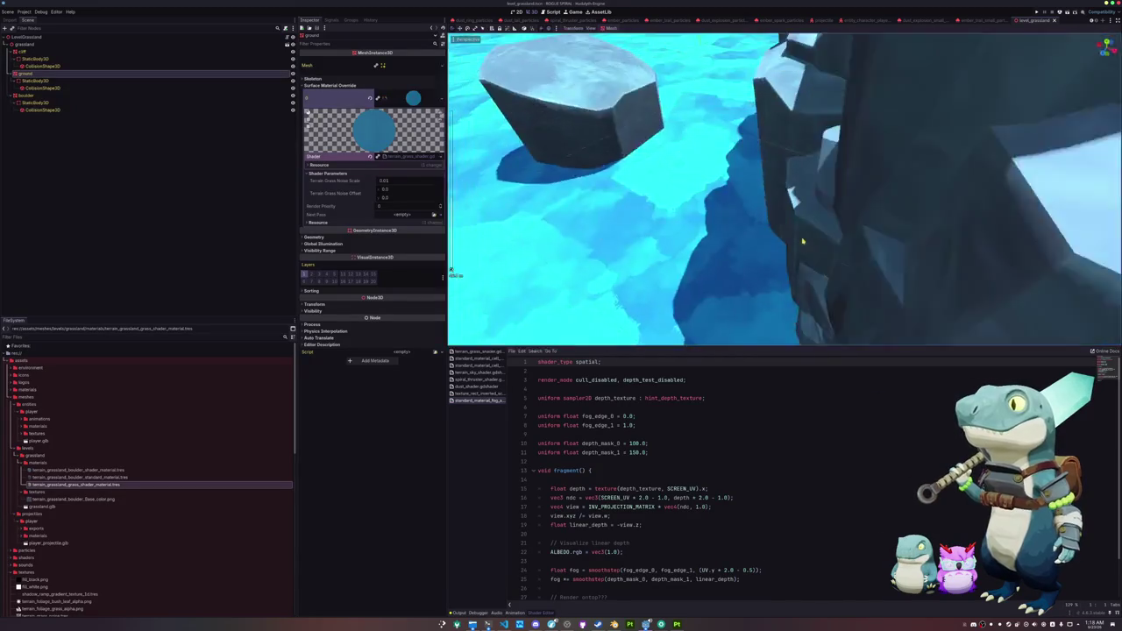
key(w)
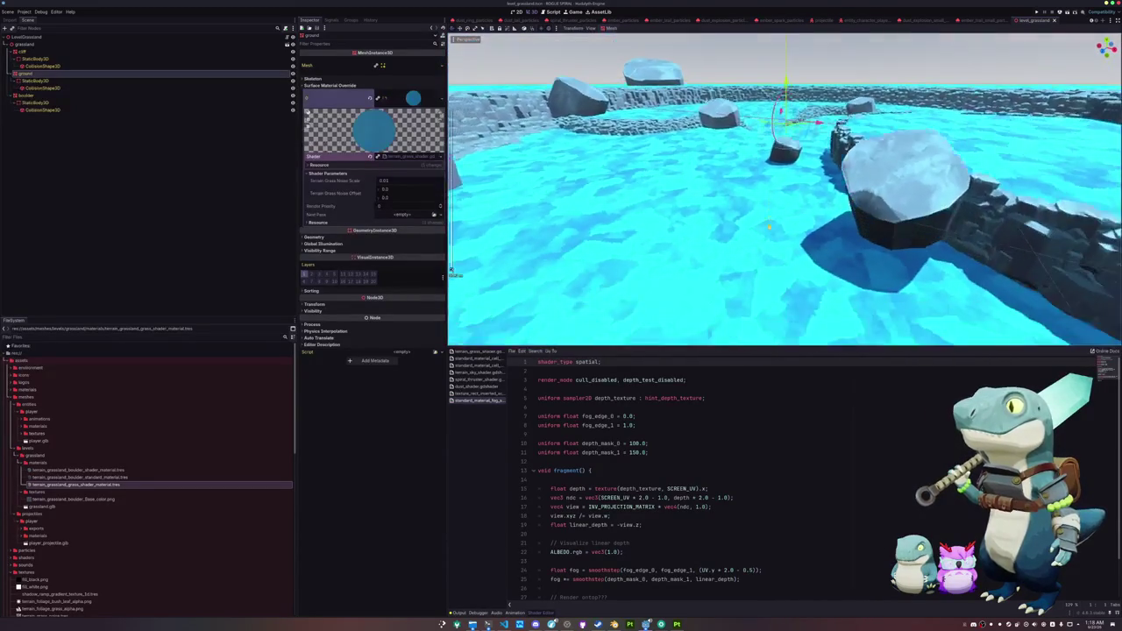
click(23, 12)
click(27, 21)
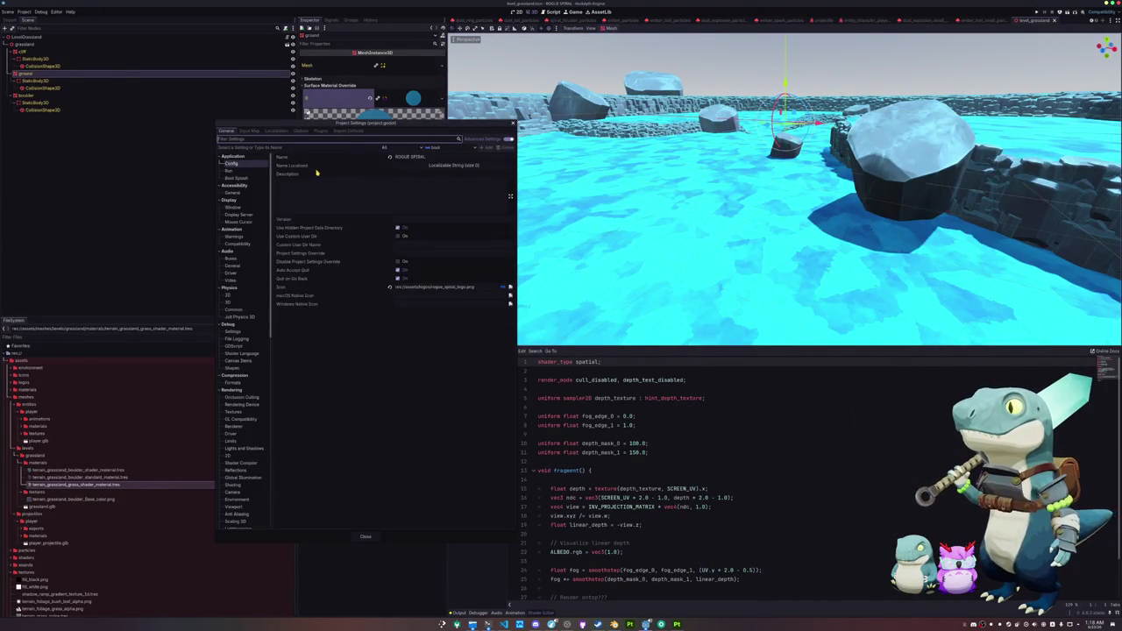
click(250, 131)
click(298, 131)
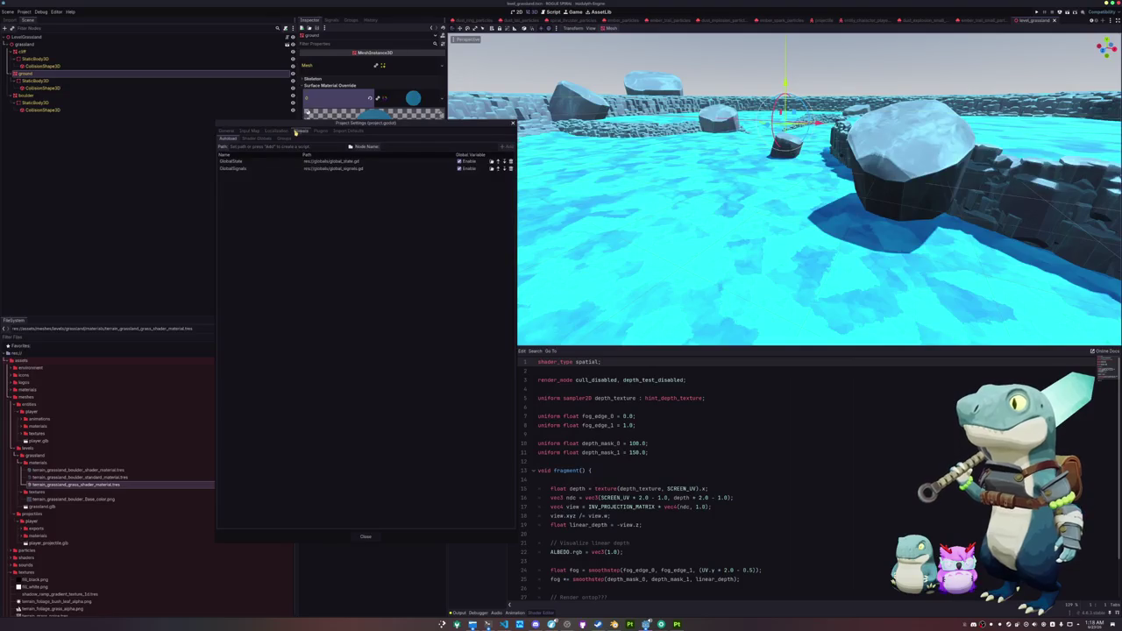
click(258, 138)
click(382, 190)
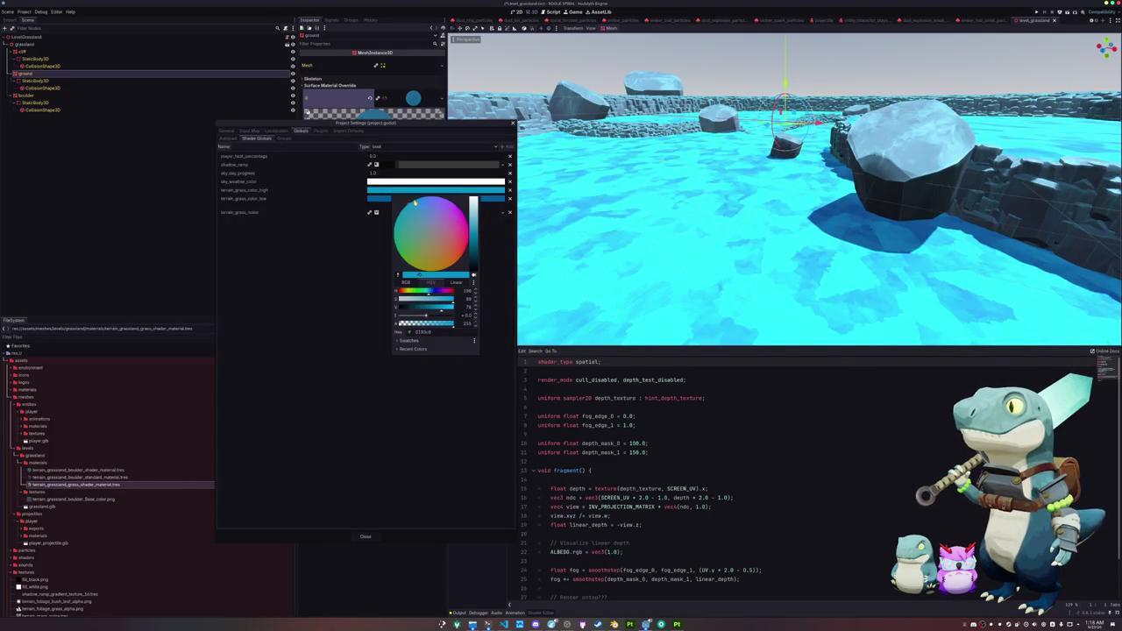
click(396, 247)
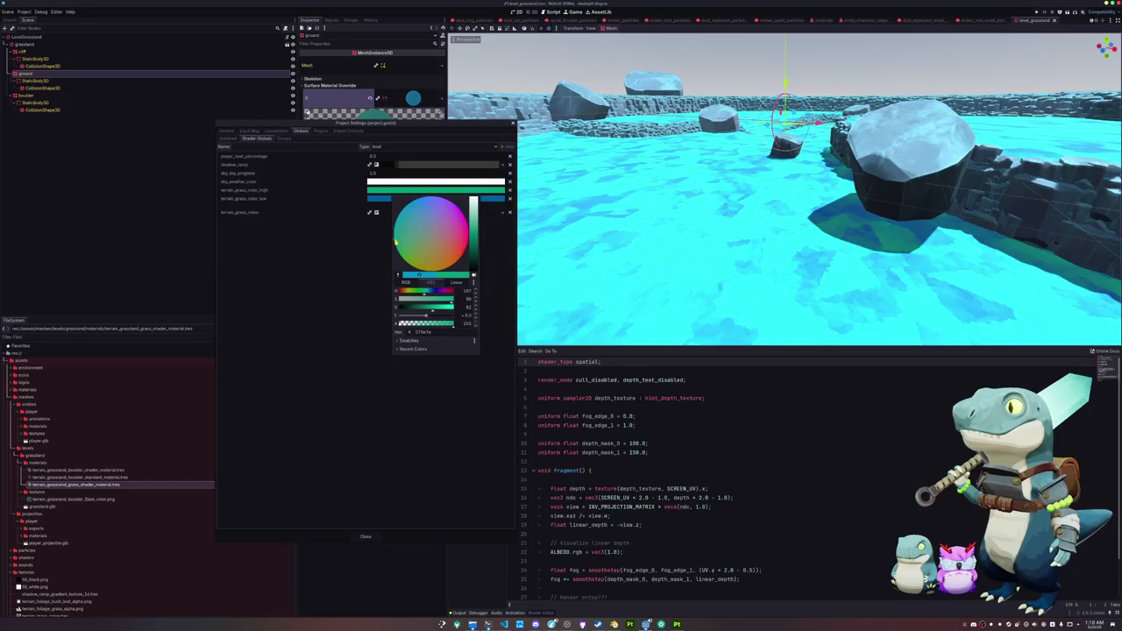
Step: Set terrain_grass_color_low to a teal-green and close Project Settings
click(370, 242)
click(386, 199)
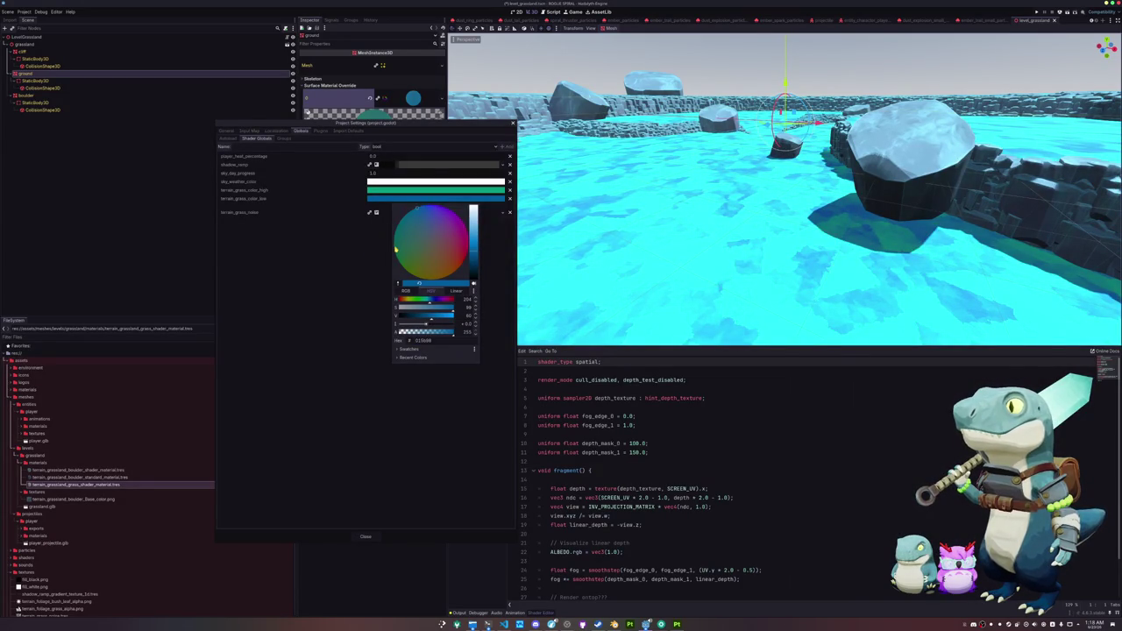
click(396, 250)
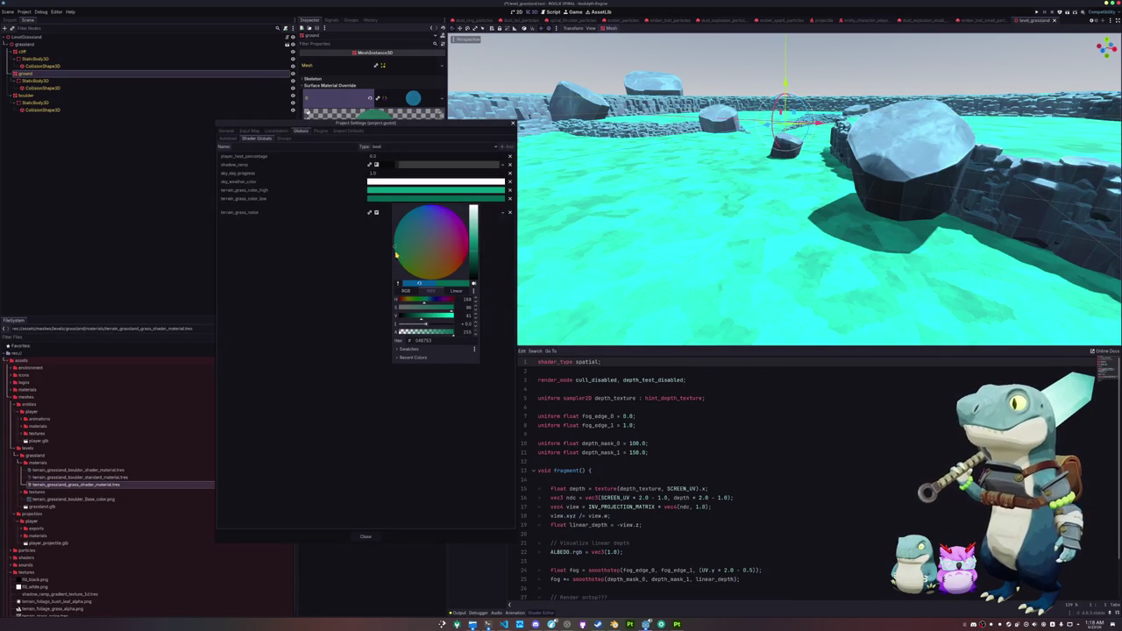
click(359, 236)
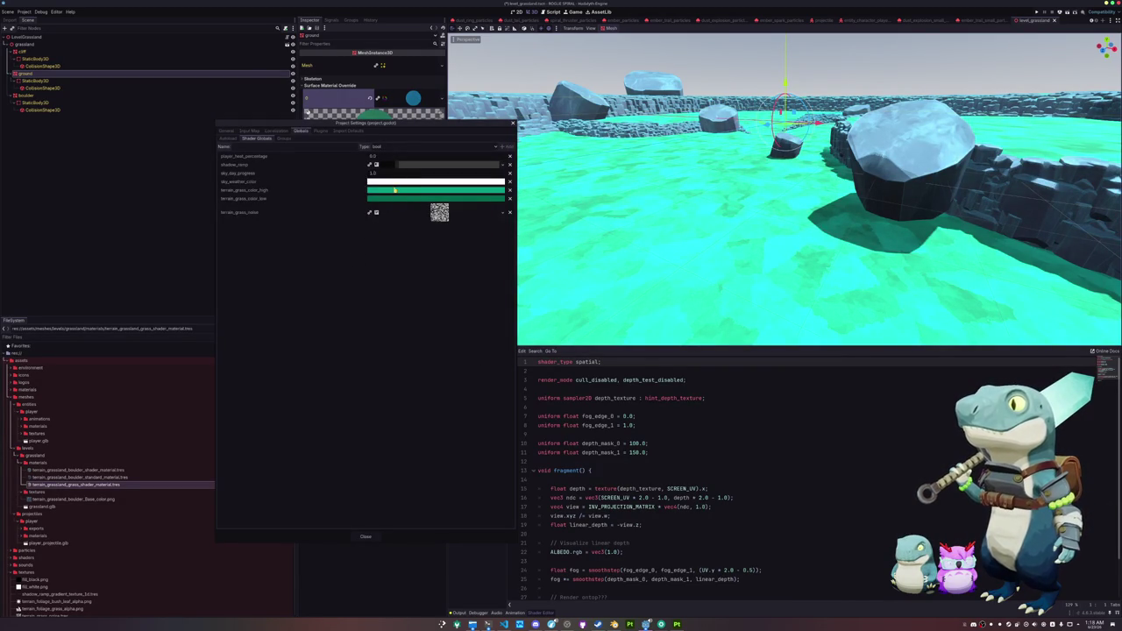
click(366, 537)
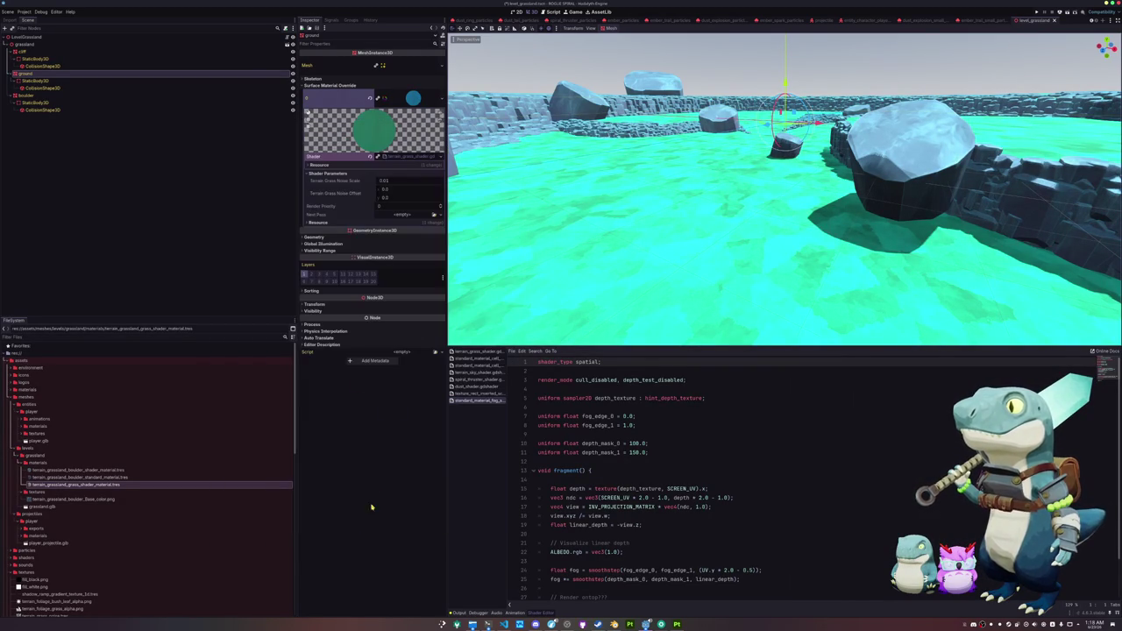
scroll(462, 20, up, 2)
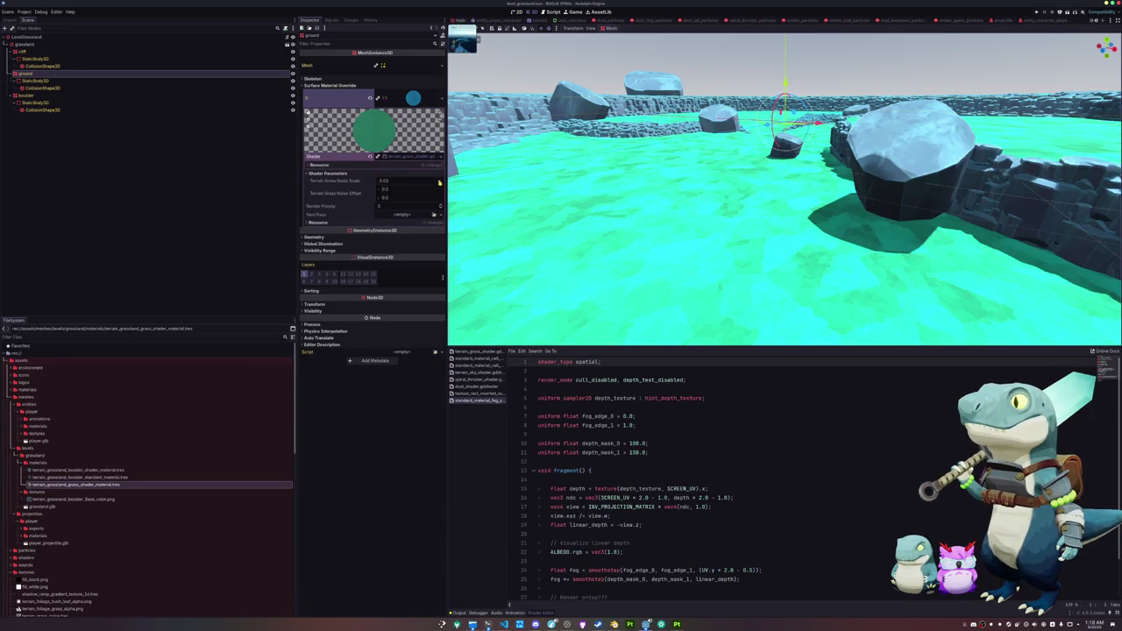
Step: Switch to the main scene and move the view closer over the terrain
click(462, 20)
drag(526, 230, 671, 230)
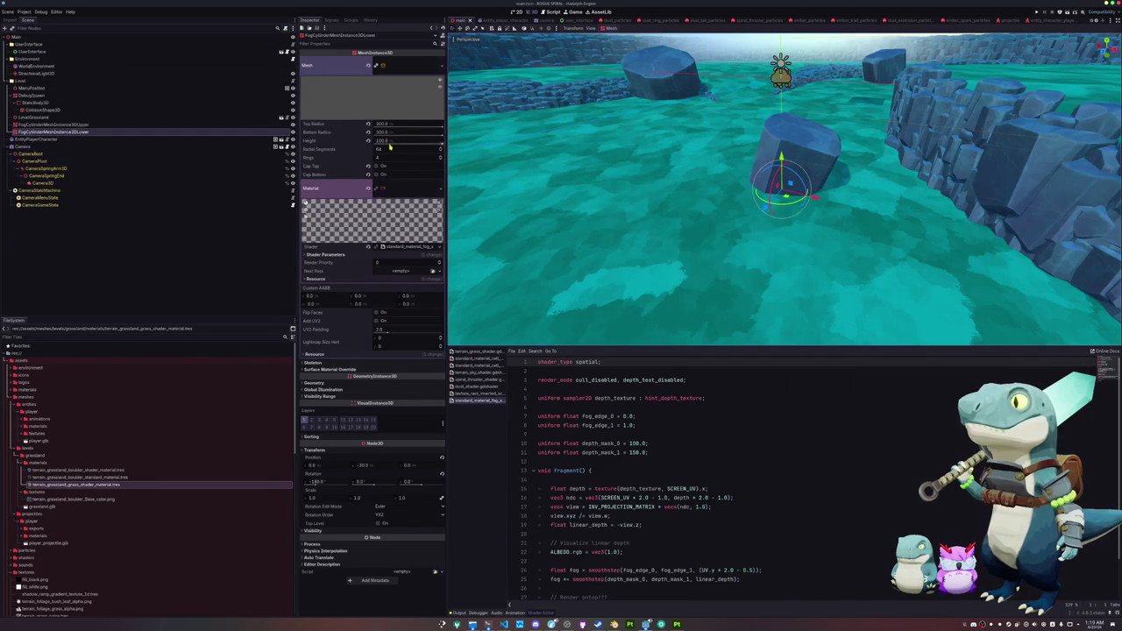
click(386, 65)
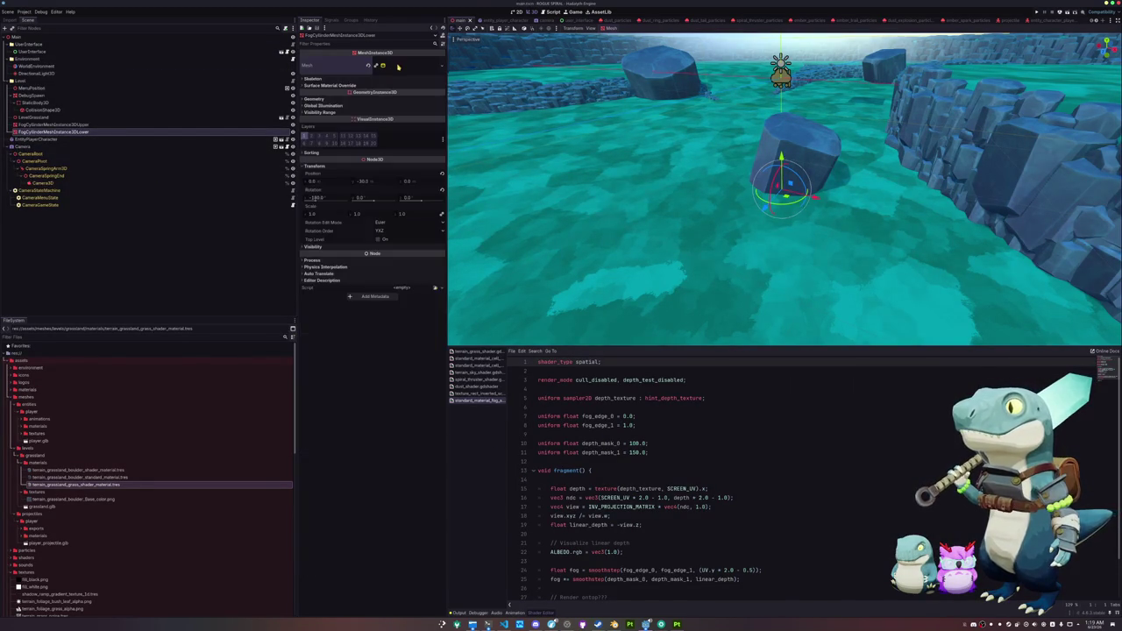
Step: Shift terrain_grass_color_high to a deeper green and recommit the low grass colour
click(24, 11)
click(43, 27)
click(386, 198)
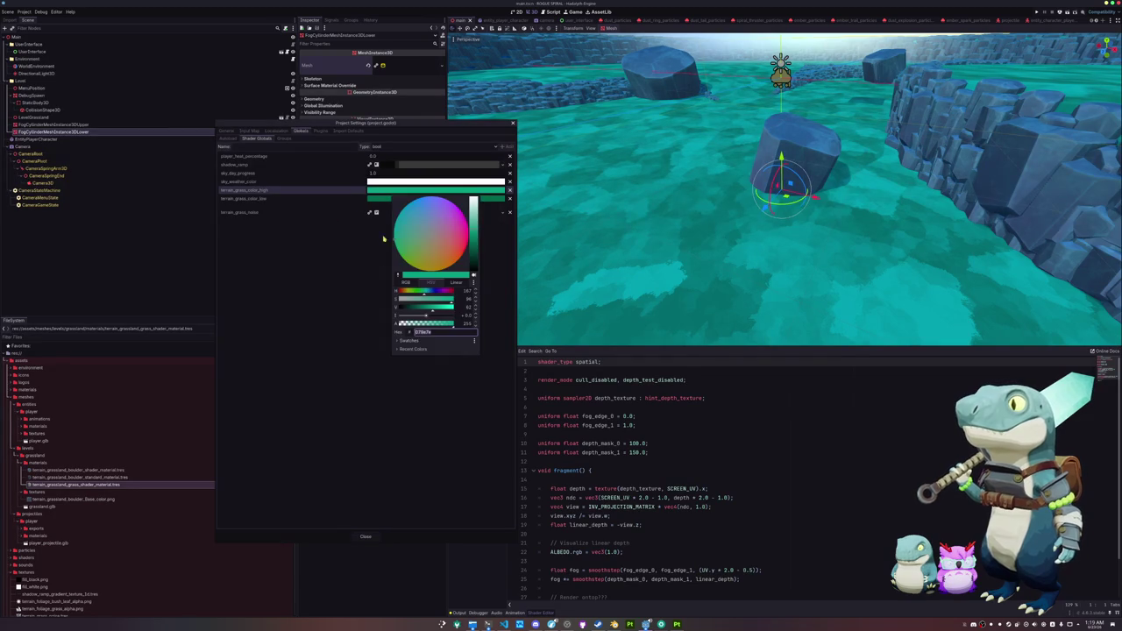
click(397, 245)
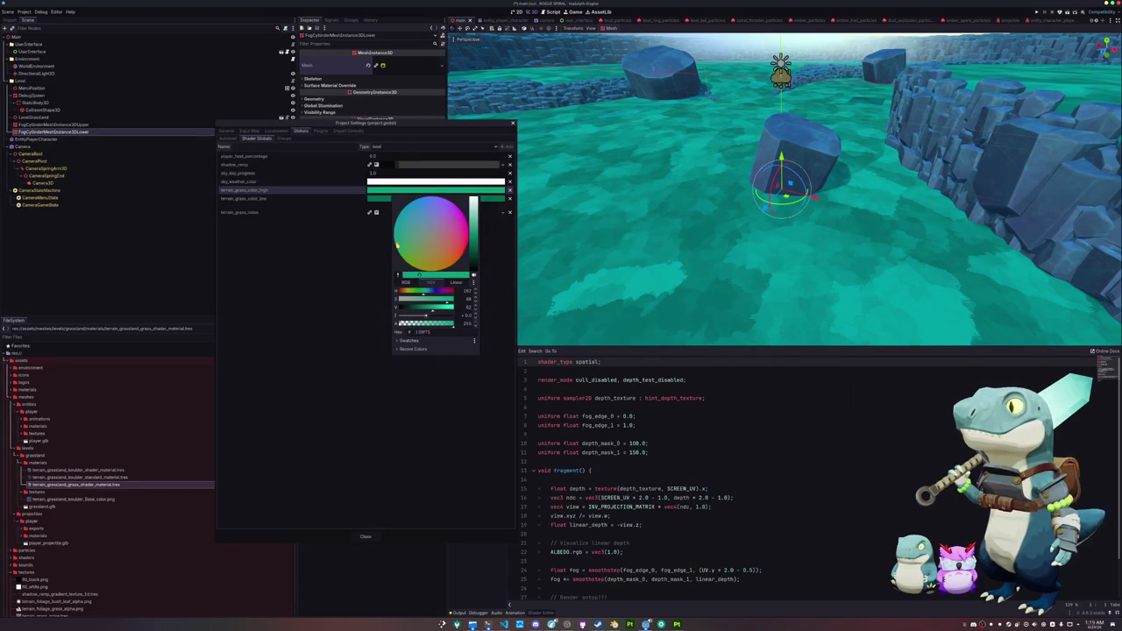
click(395, 246)
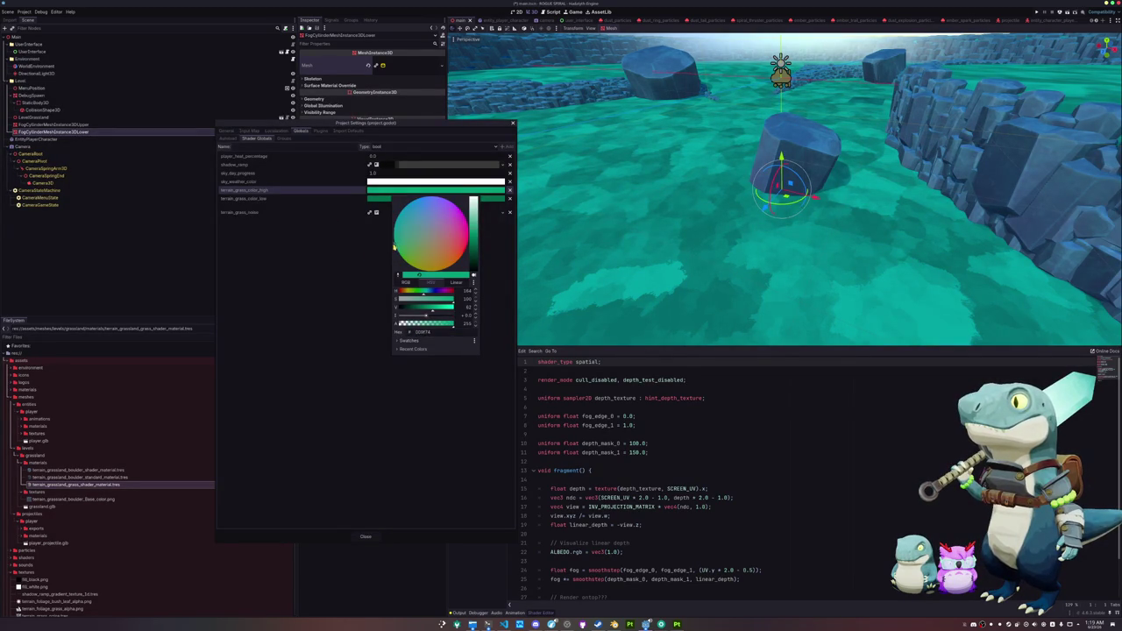
click(397, 251)
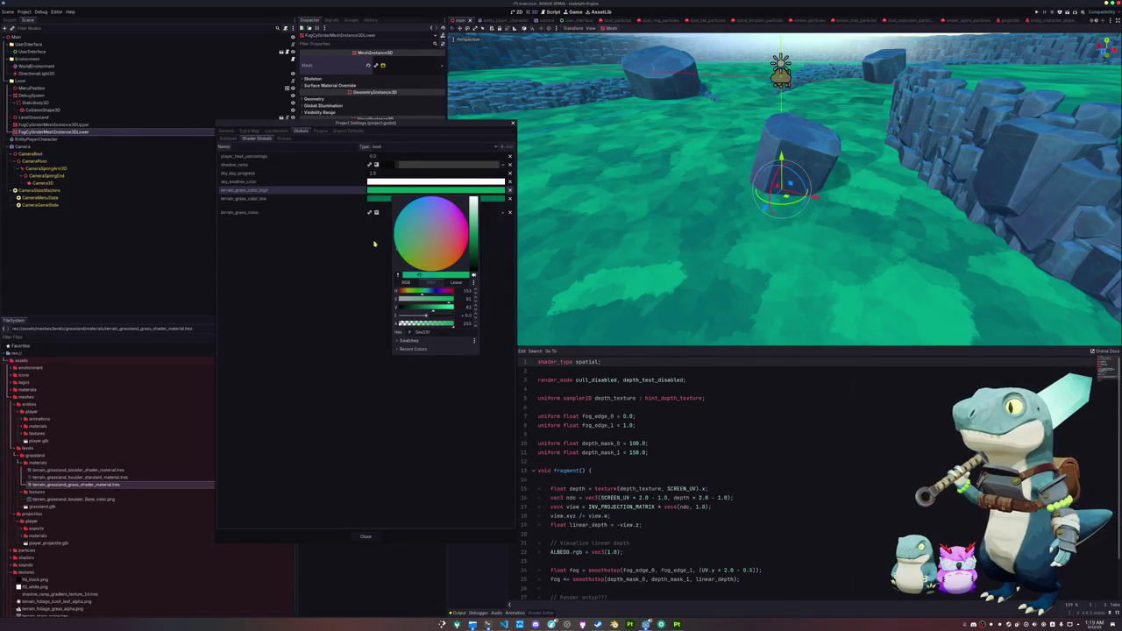
click(394, 199)
key(Return)
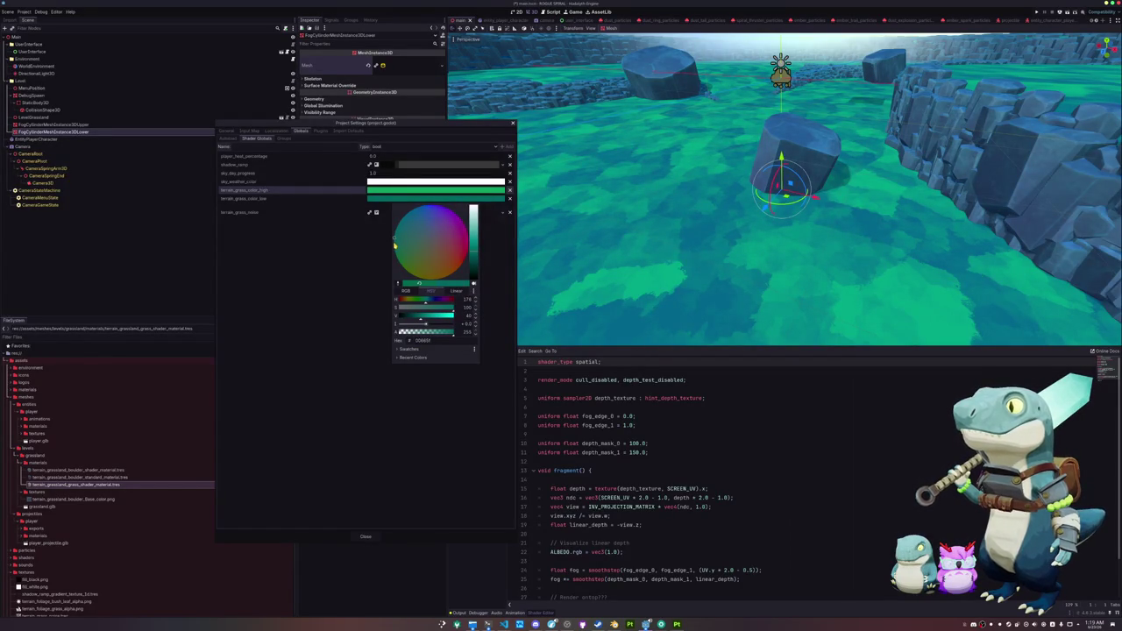
click(397, 409)
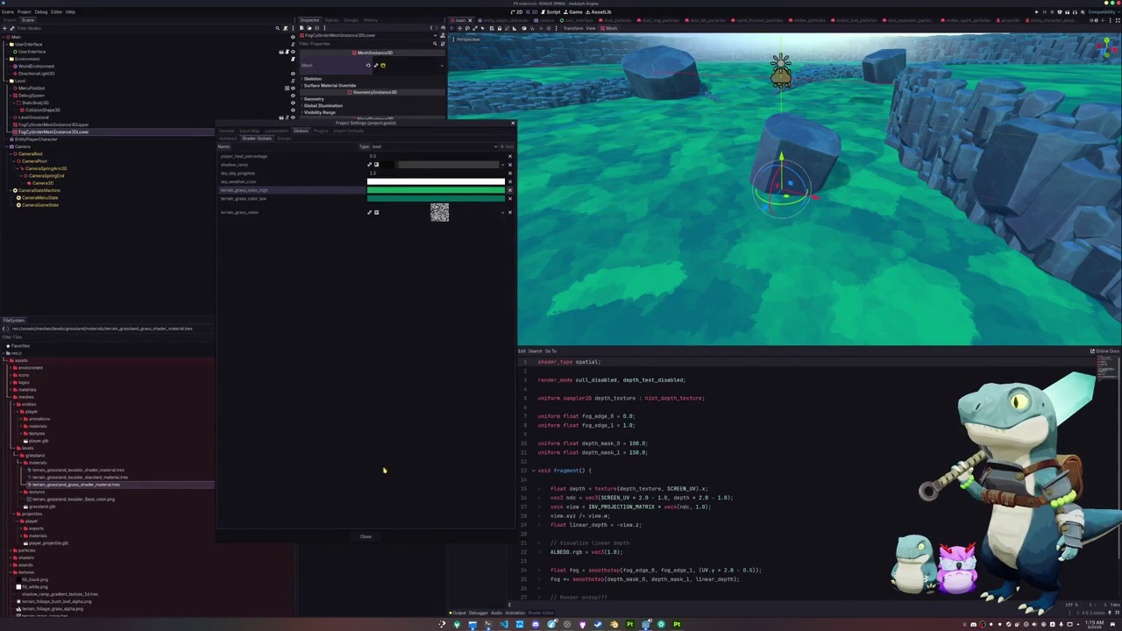
key(Escape)
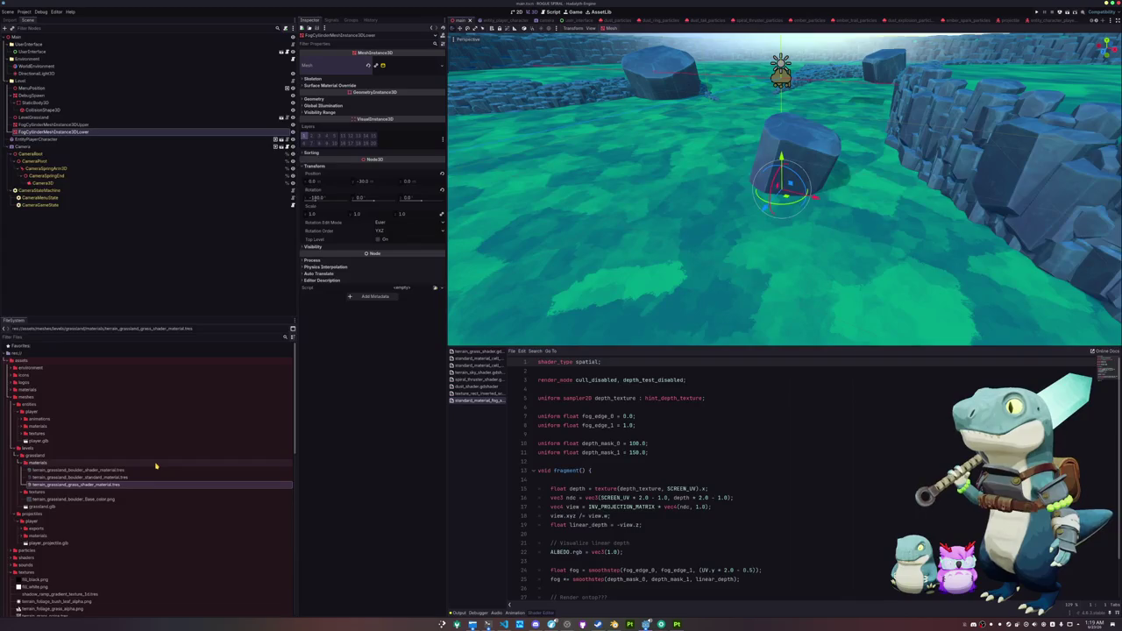
Step: Open the terrain_grass_noise texture from the grass material and set its size to 1024
click(102, 485)
scroll(88, 486, down, 5)
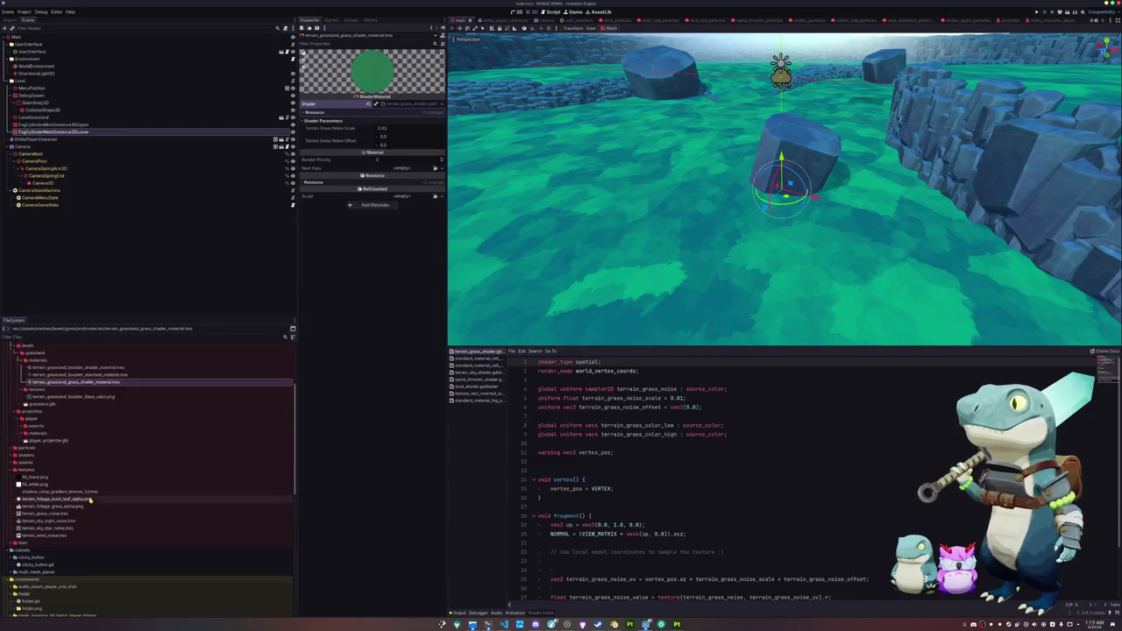
click(59, 482)
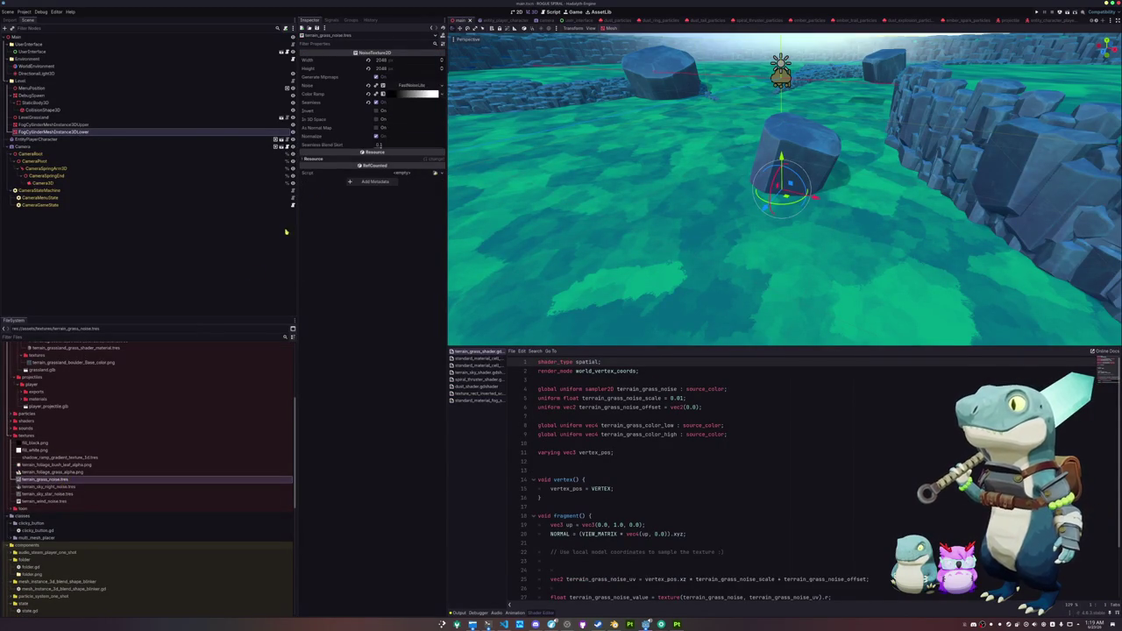
click(395, 62)
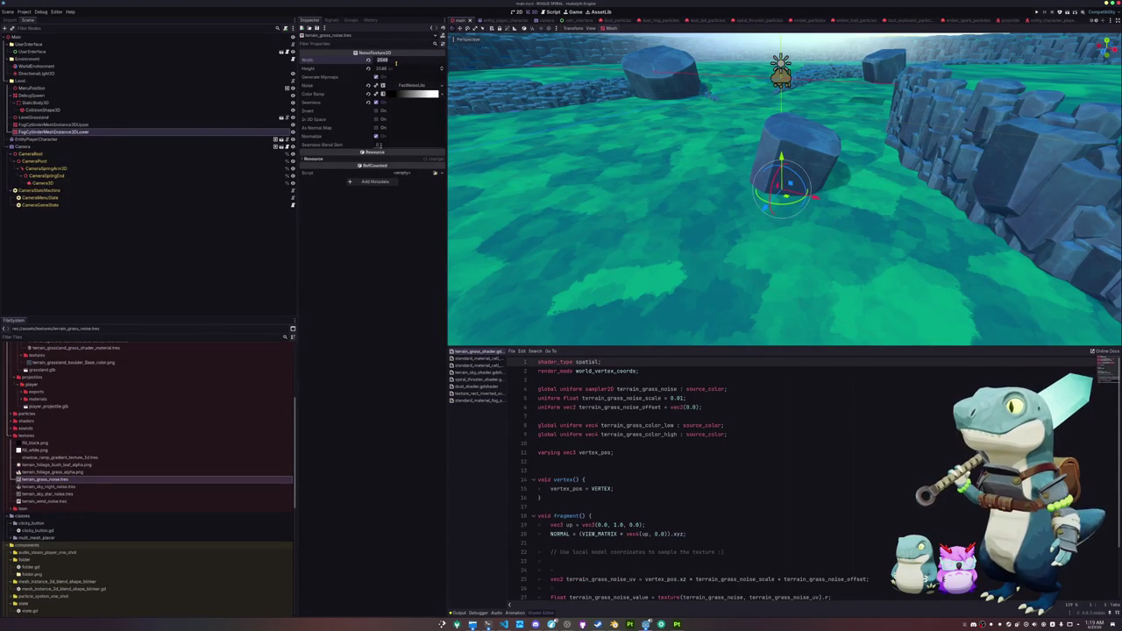
text(1024)
key(Tab)
text(1024)
key(Return)
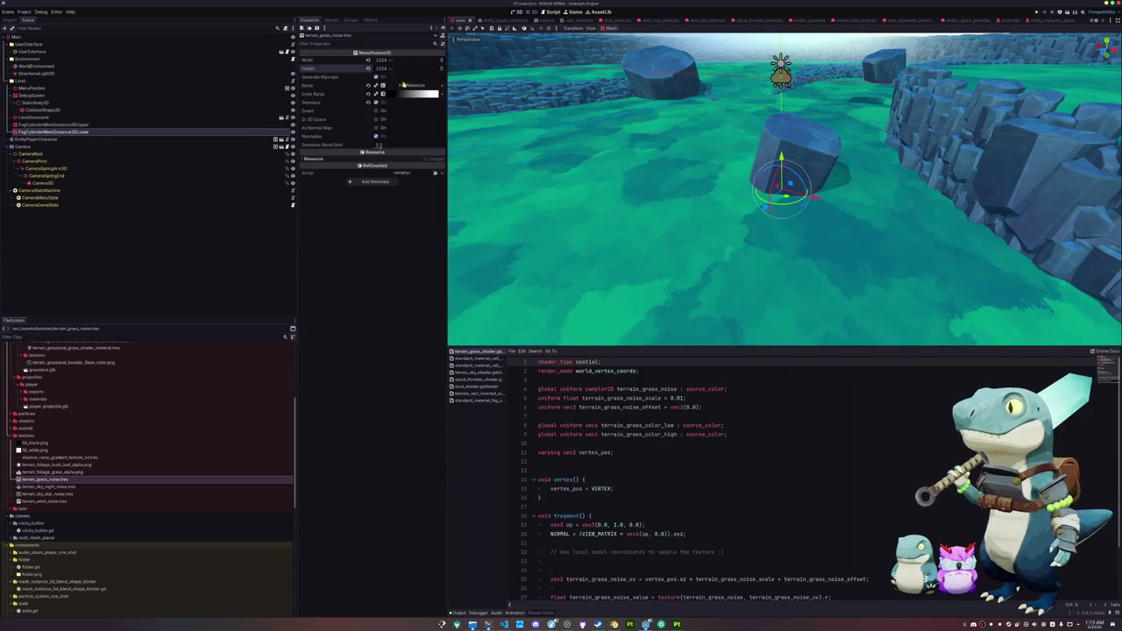
Step: Try a noise frequency of 0.0001, then undo it back to 0.001
click(406, 87)
click(382, 155)
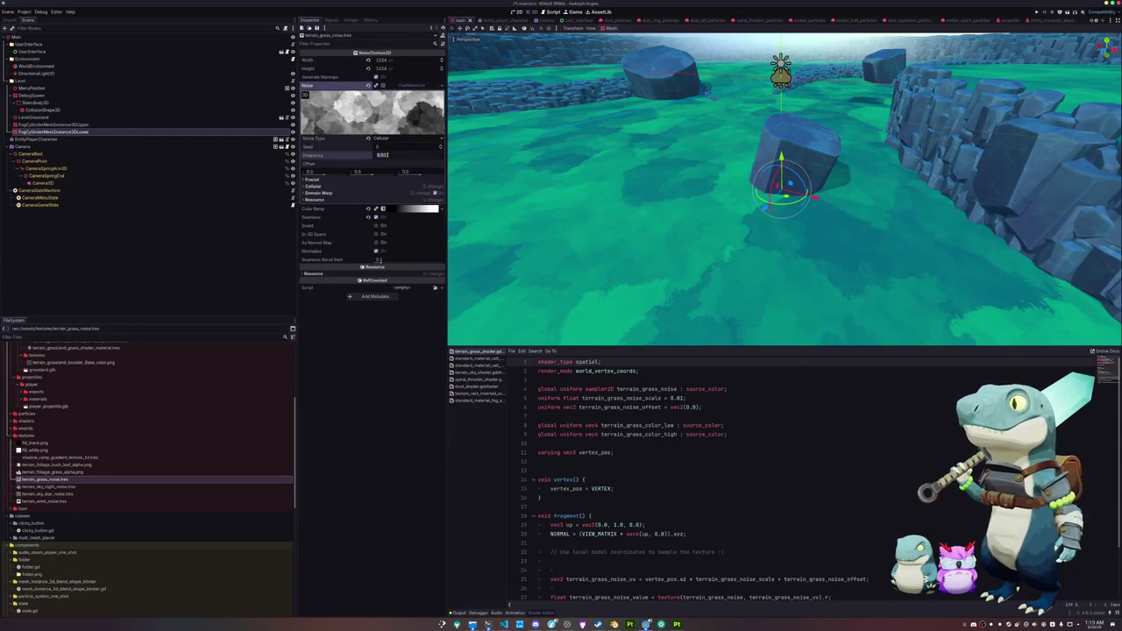
key(BackSpace)
text(1)
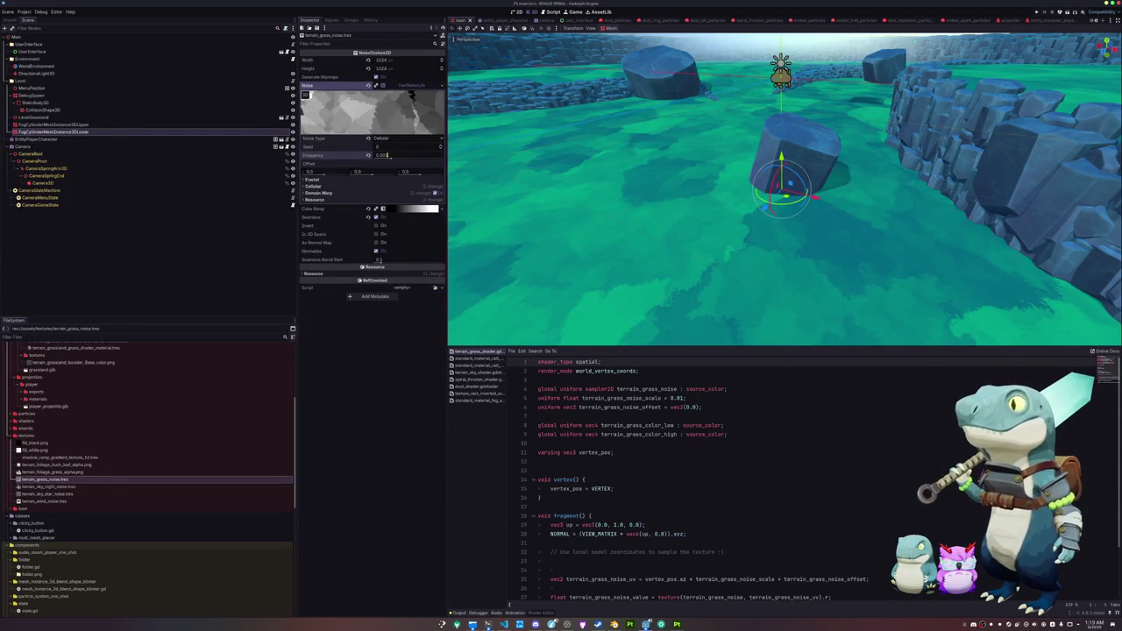
mouse_move(453, 162)
mouse_down()
mouse_move(534, 186)
mouse_move(474, 176)
mouse_up()
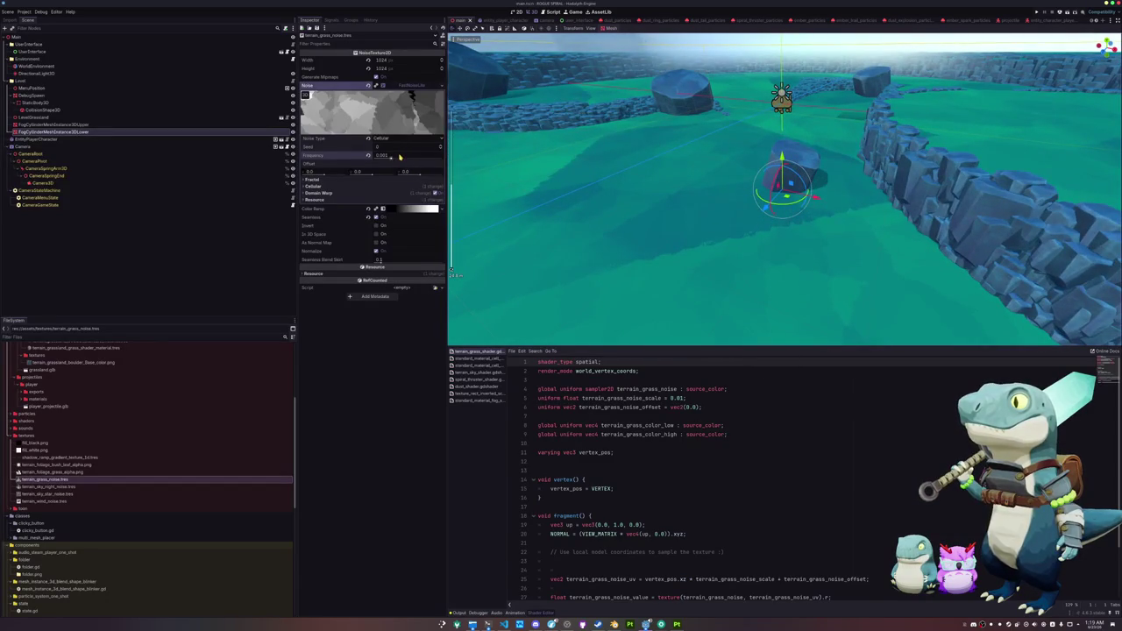
text(0.0)
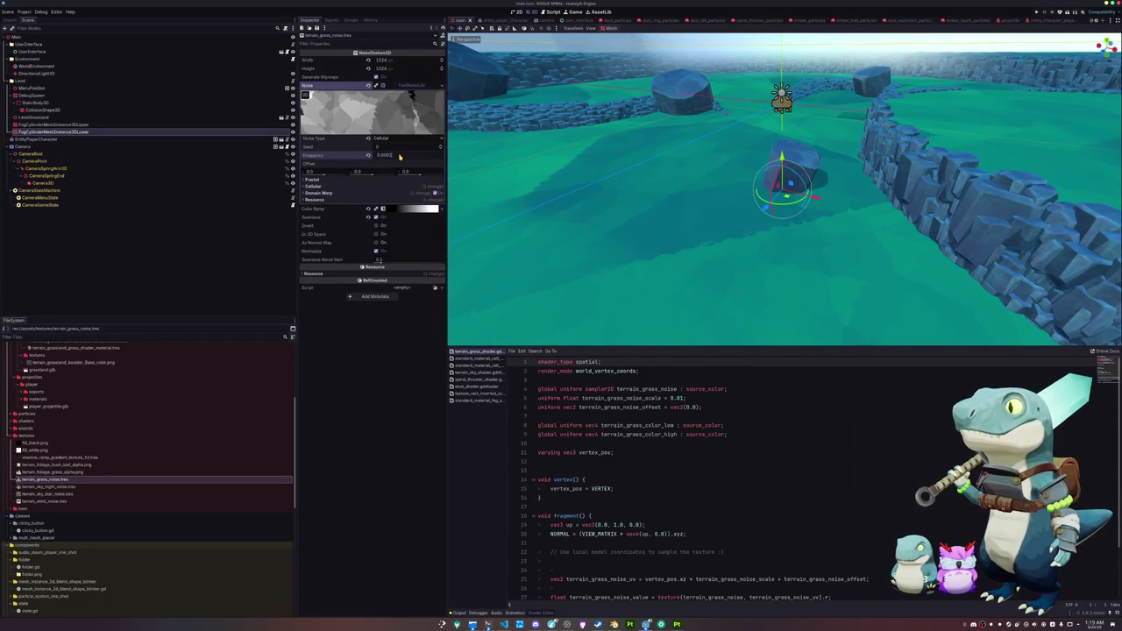
key(Return)
scroll(546, 180, down, 8)
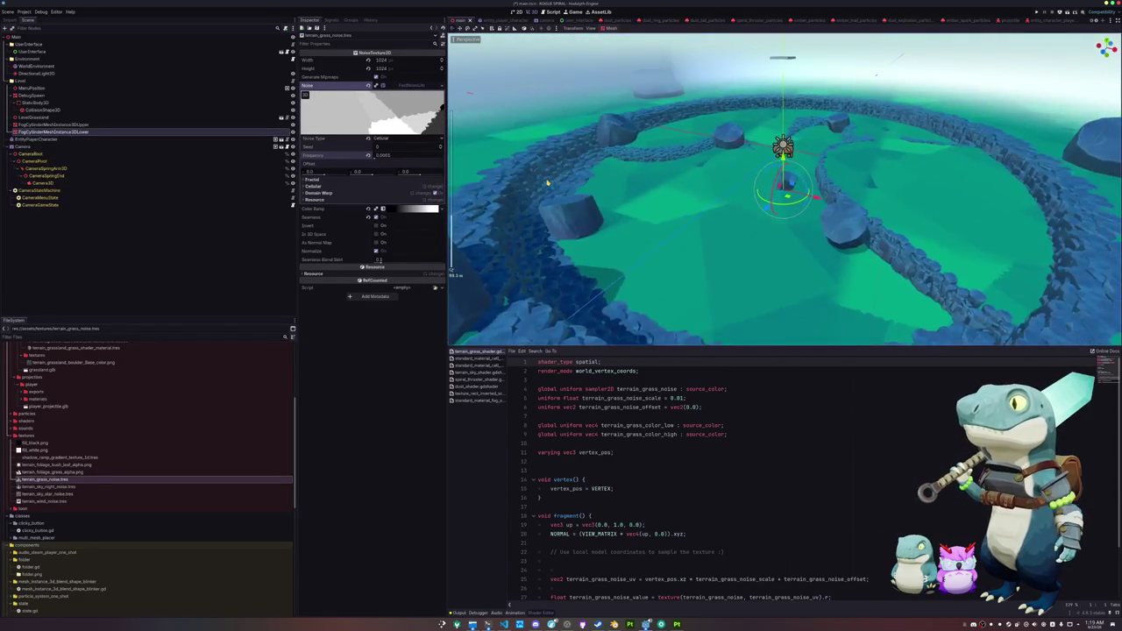
scroll(546, 181, up, 5)
key(ctrl+z)
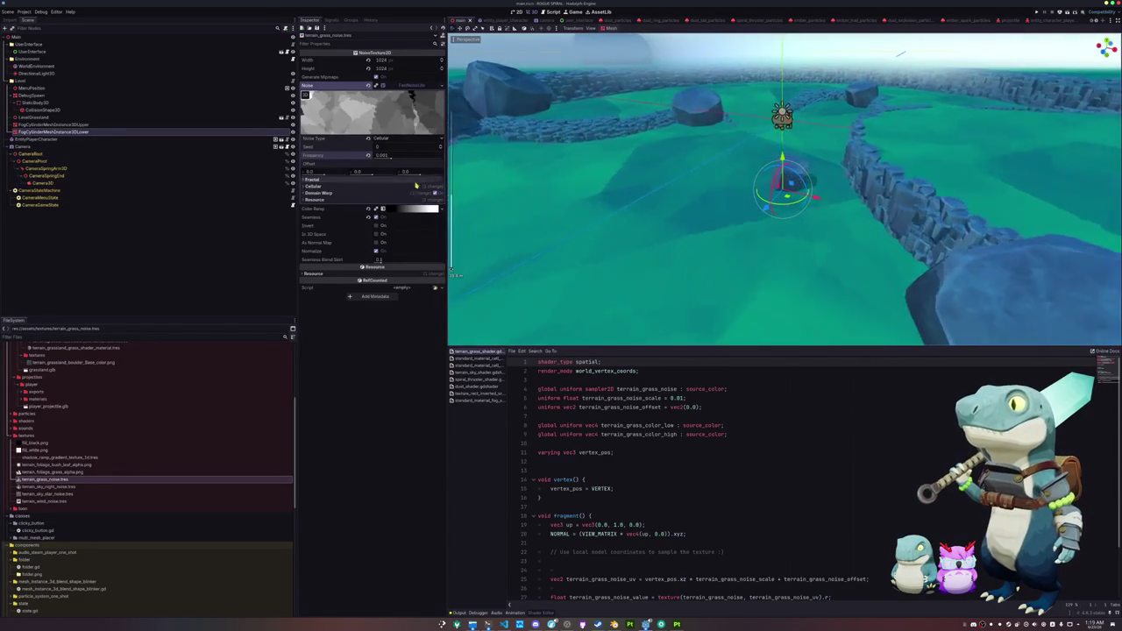
Step: Set the cellular noise's domain warp amplitude to 60 and view the grass from lower down
click(377, 186)
click(382, 218)
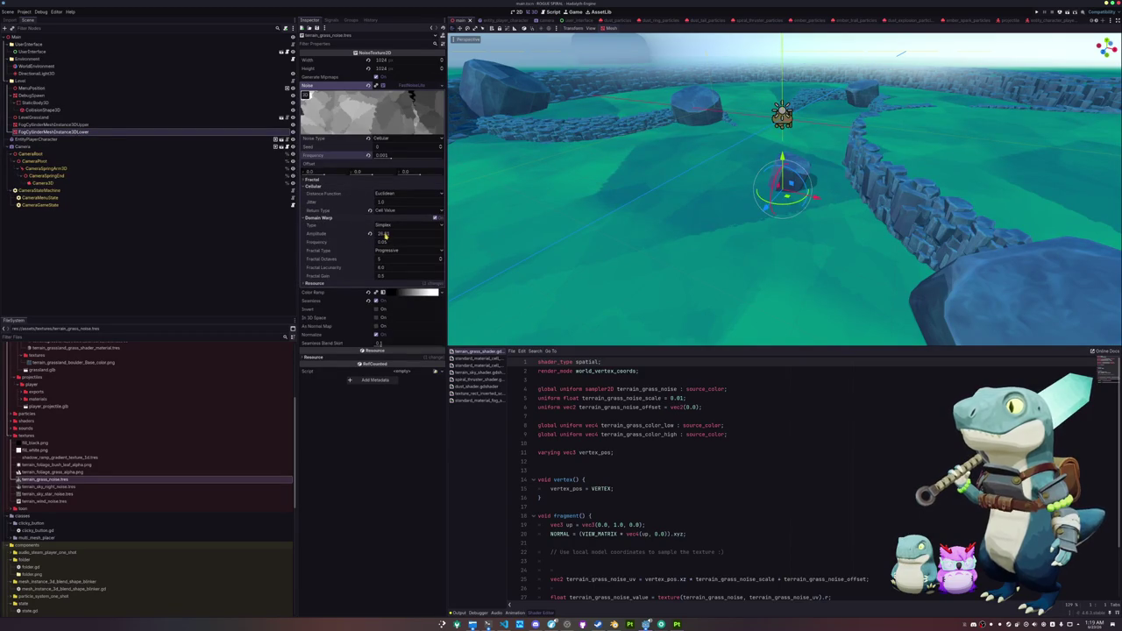
click(386, 235)
text(60)
key(Return)
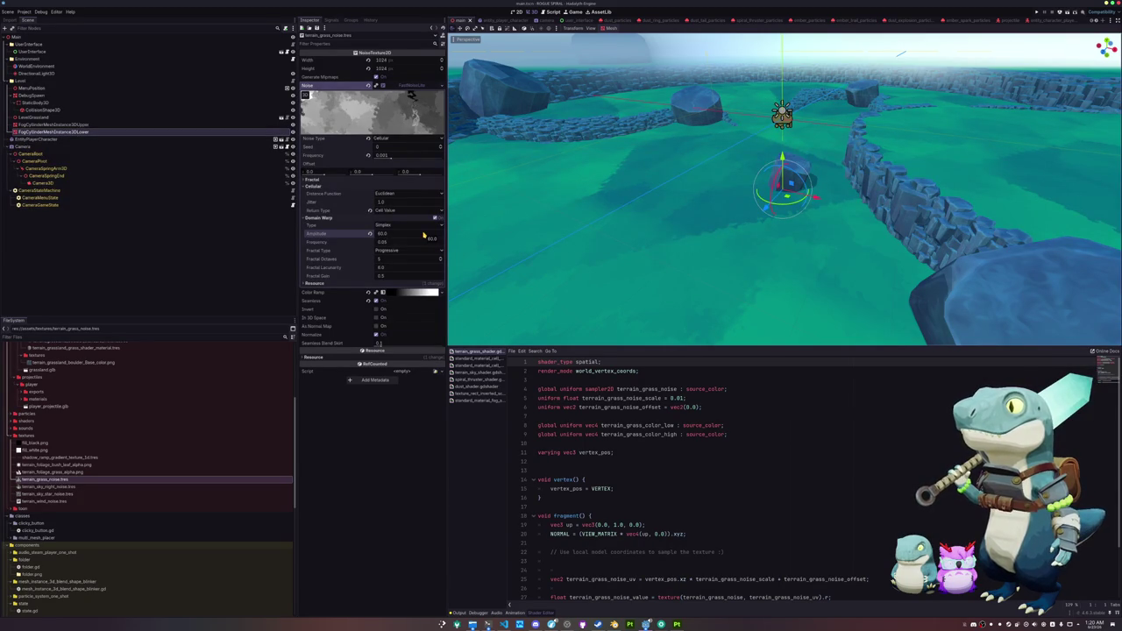
mouse_move(684, 254)
mouse_down()
mouse_move(664, 215)
mouse_move(669, 233)
mouse_move(608, 208)
mouse_move(616, 251)
mouse_move(534, 237)
mouse_up()
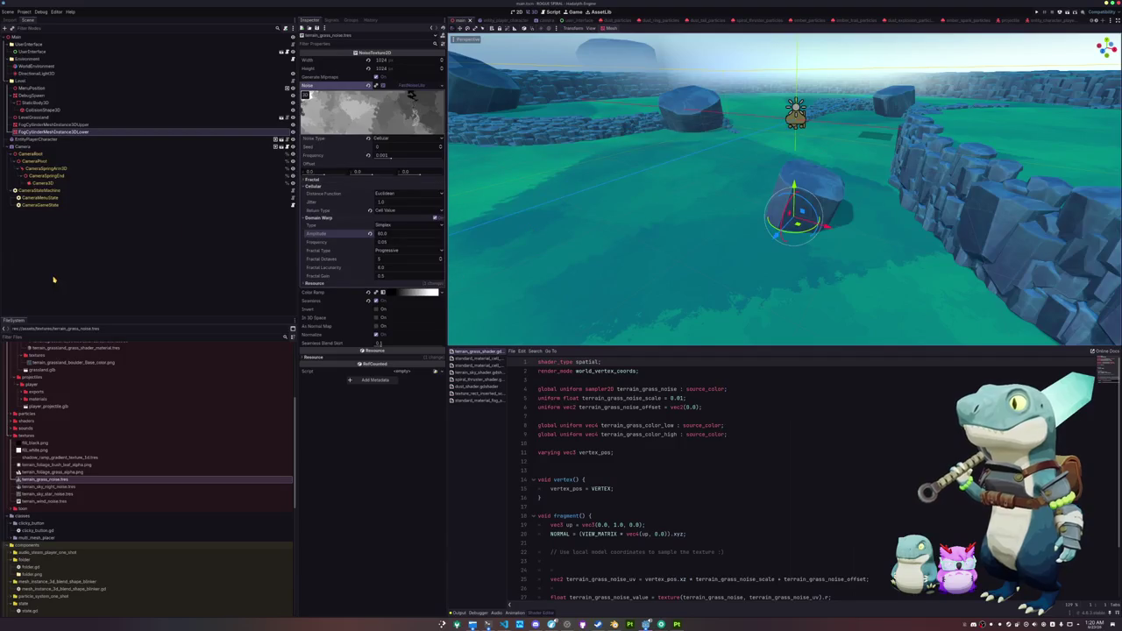
click(78, 117)
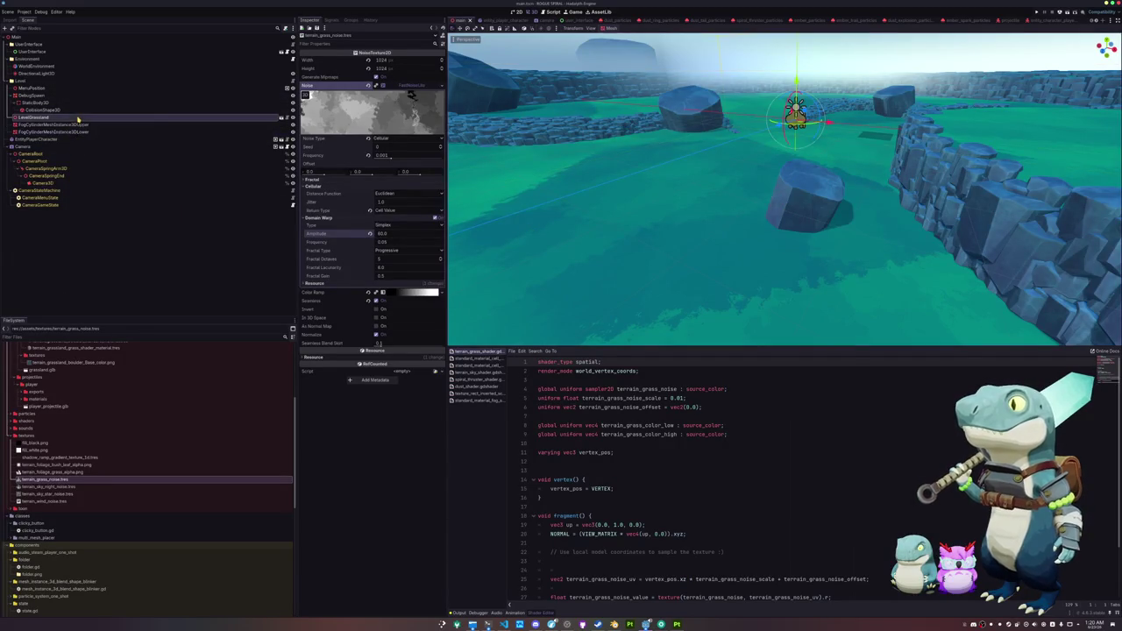
Step: Open the LevelGrassland scene and add a MultiMeshPlacerCache child to its root
click(280, 117)
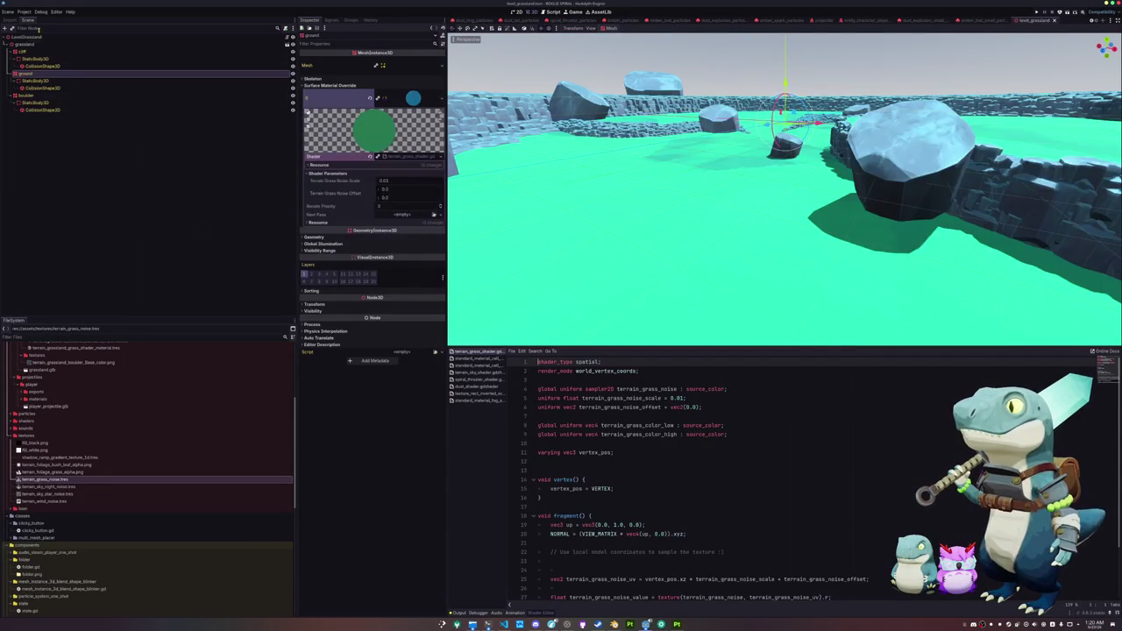
click(35, 37)
right_click(35, 37)
click(58, 51)
text(ltimesh)
key(Down)
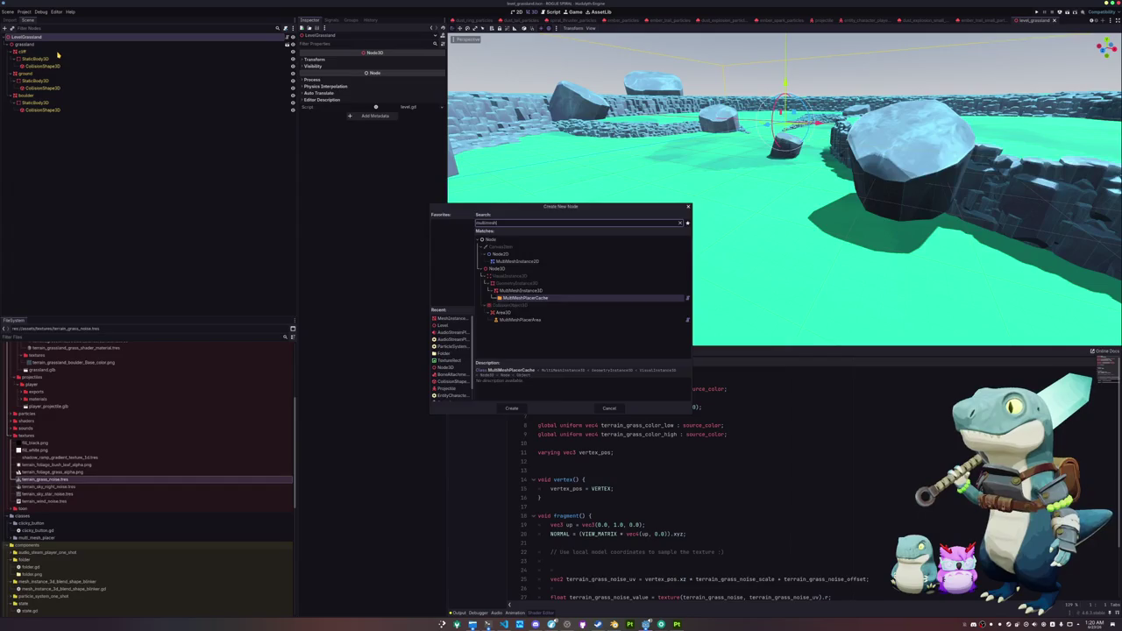
key(Return)
Step: Add a MultiMeshPlacerArea node and link MultiMeshPlacerCache as its cache
key(ctrl+a)
key(Down)
key(Down)
key(Down)
key(Return)
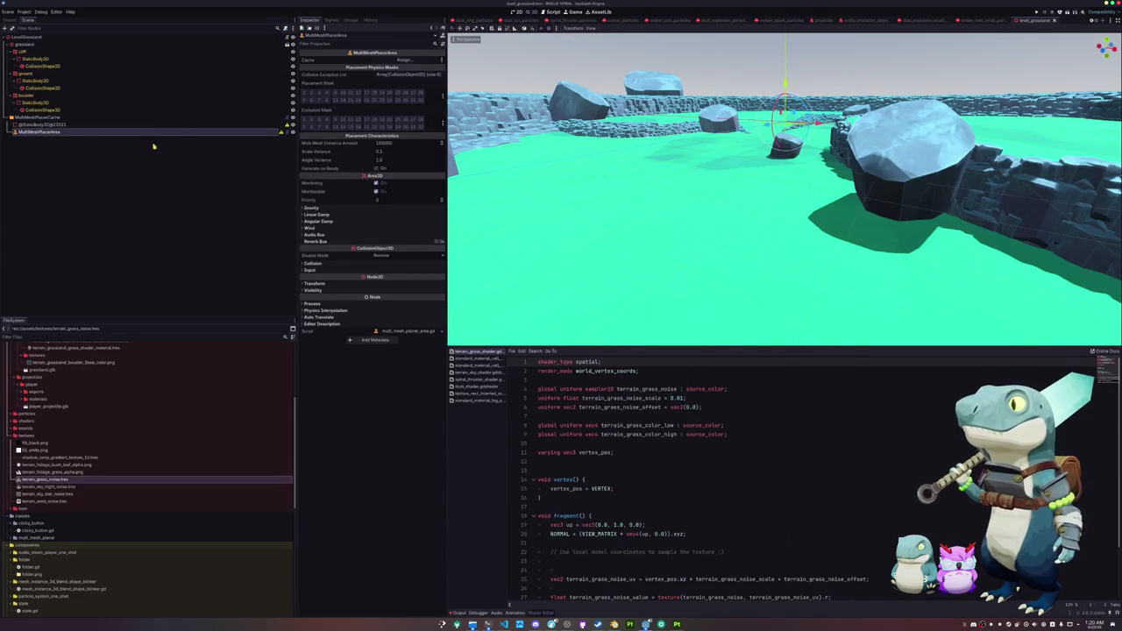
click(403, 59)
double_click(548, 241)
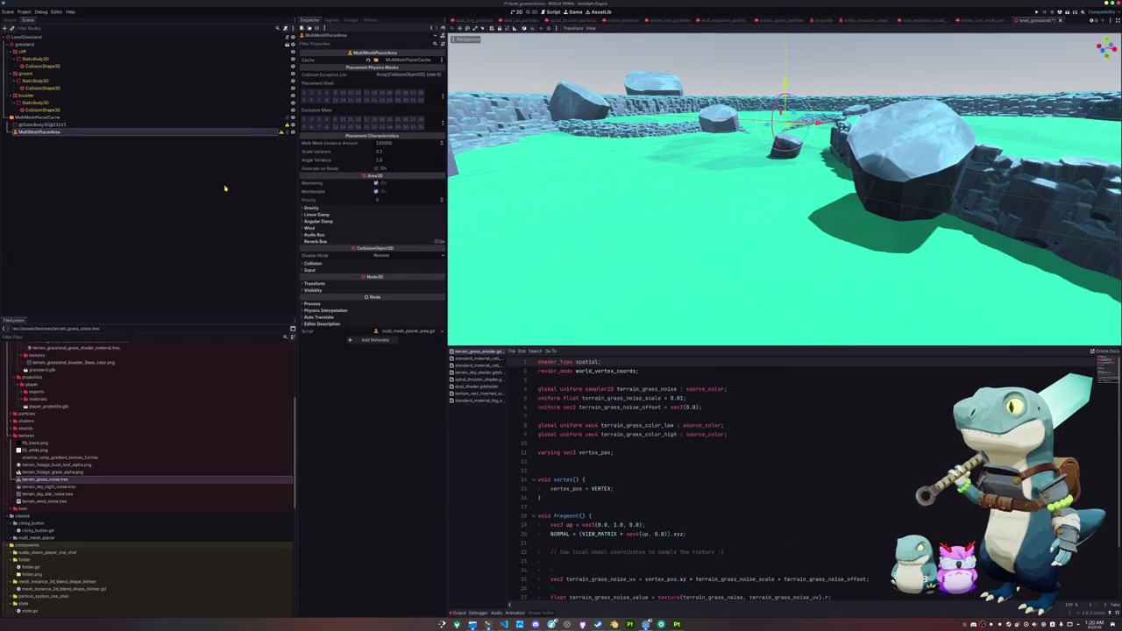
click(82, 117)
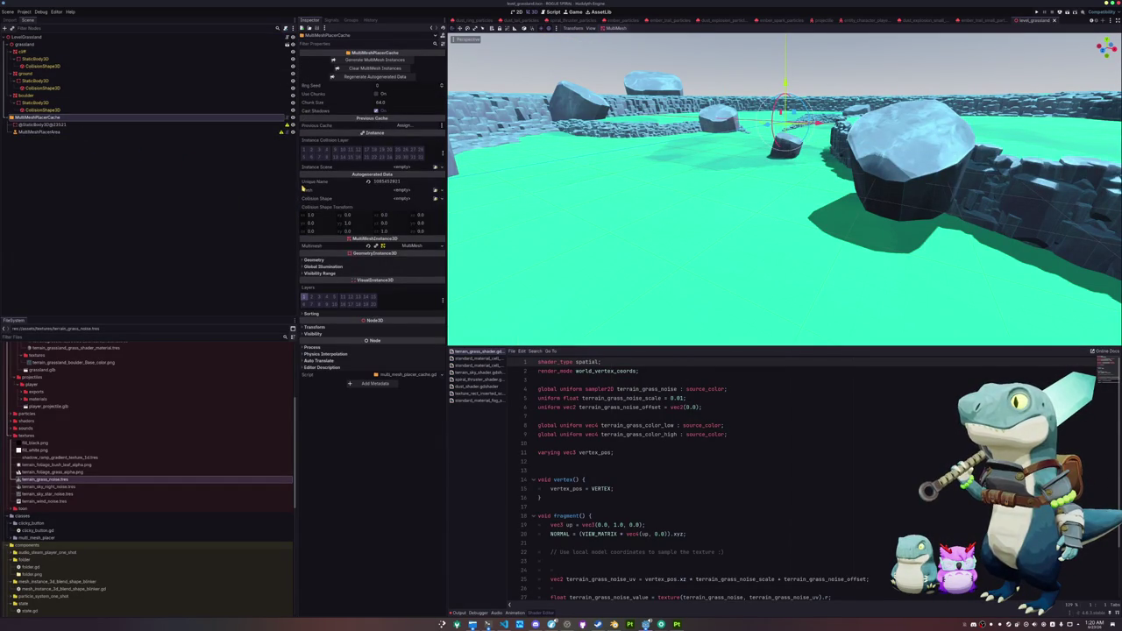
scroll(155, 458, down, 10)
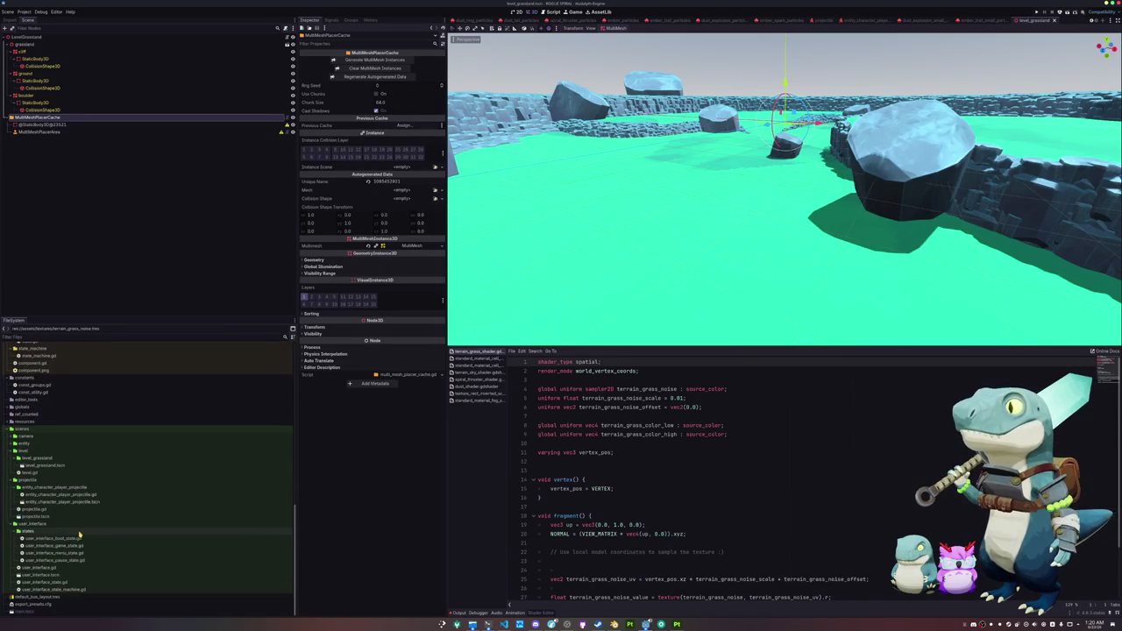
Step: Create a props folder under scenes with a terrain_foliage_grass folder inside it
right_click(26, 429)
mouse_move(70, 432)
click(123, 432)
text(props)
key(Return)
right_click(54, 524)
mouse_move(105, 512)
click(153, 517)
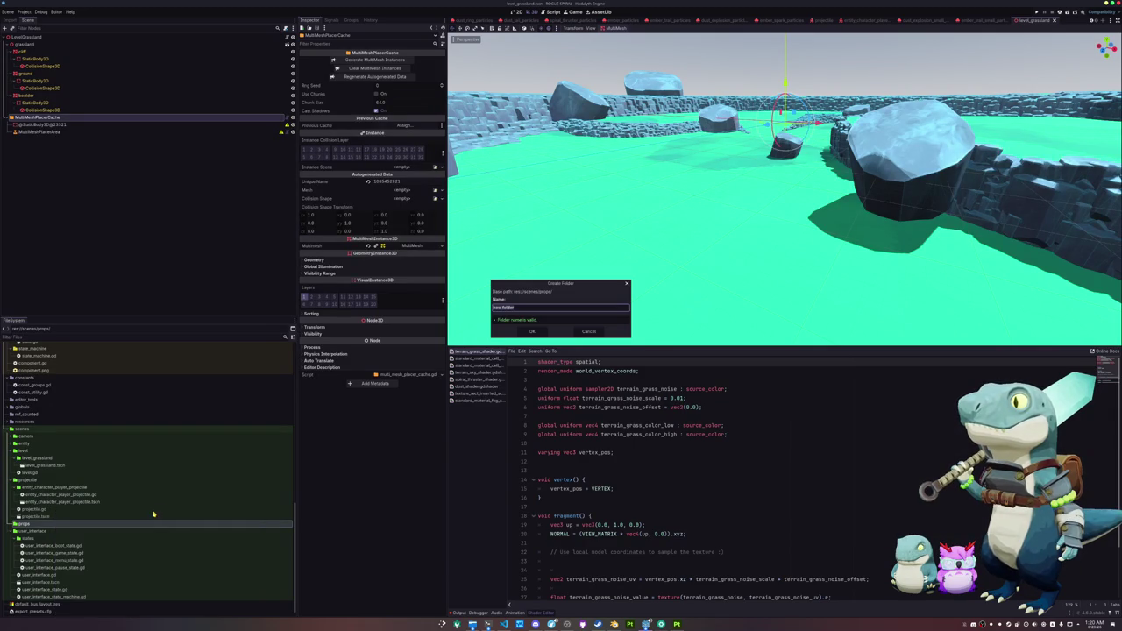
text(terrain_ro)
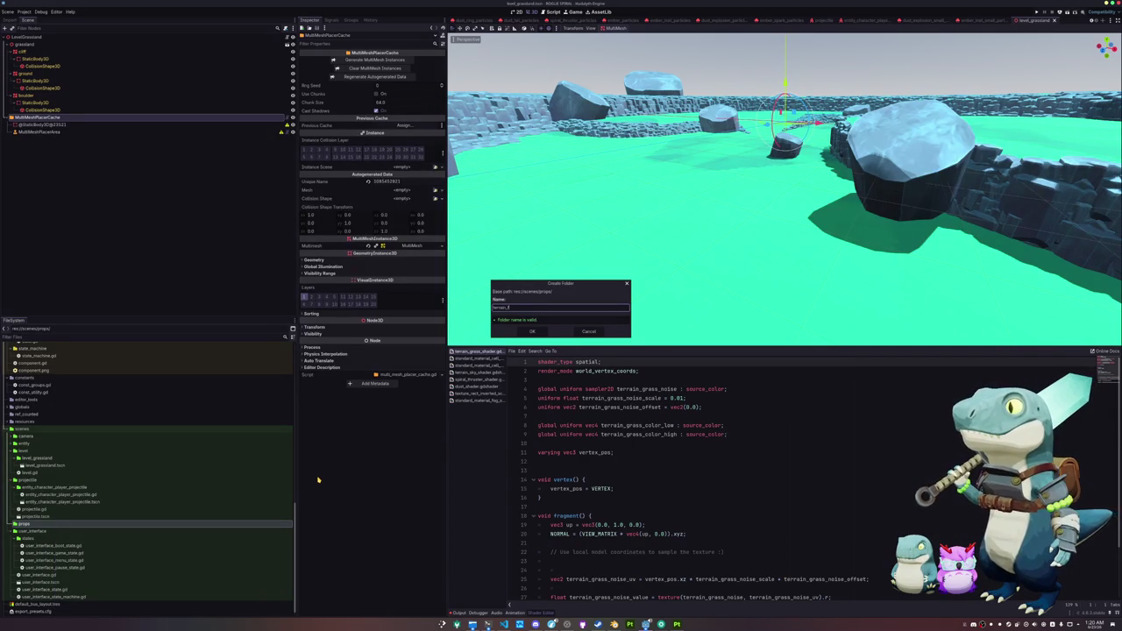
key(Return)
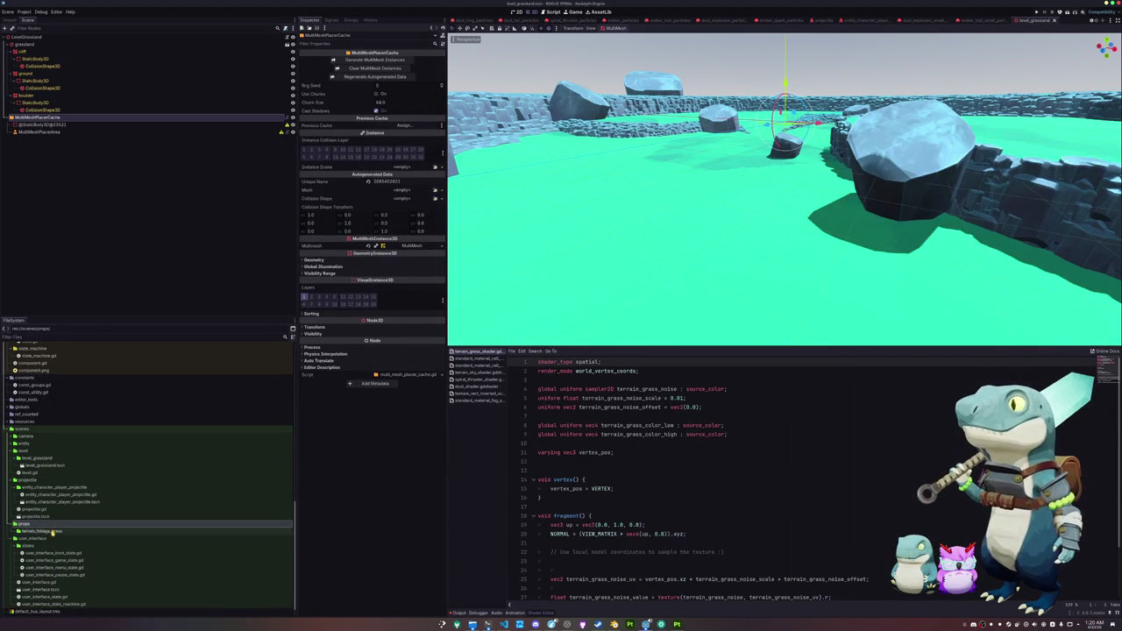
Step: Create a 3D-rooted terrain_foliage_grass scene there and open the project folder in Dolphin
right_click(53, 531)
mouse_move(100, 512)
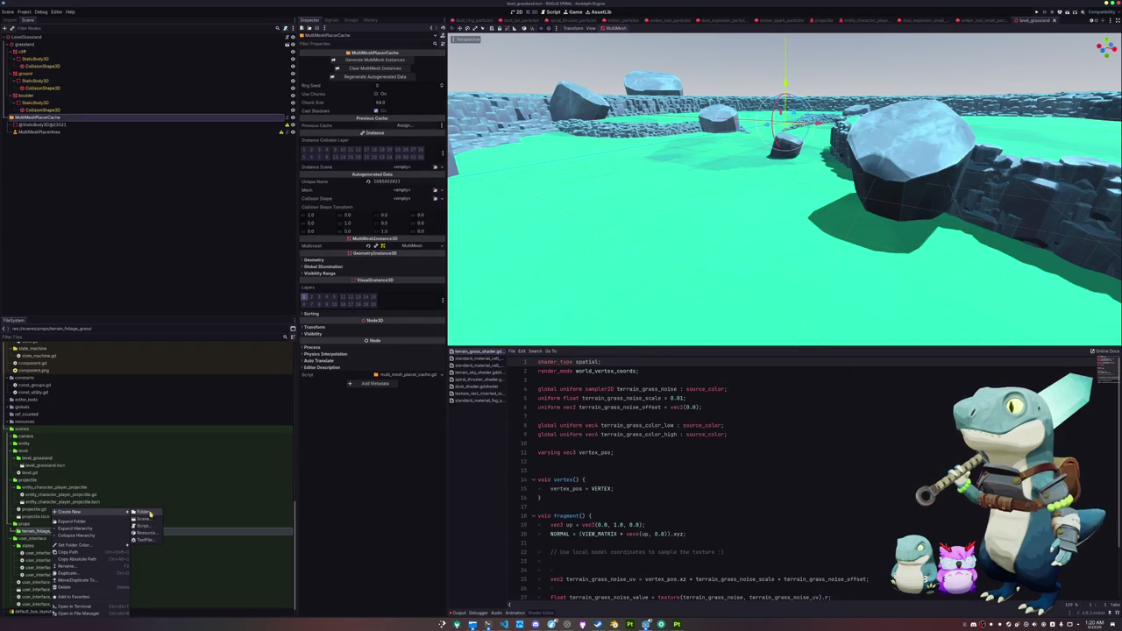
click(148, 519)
text(terrain_foliage_grass)
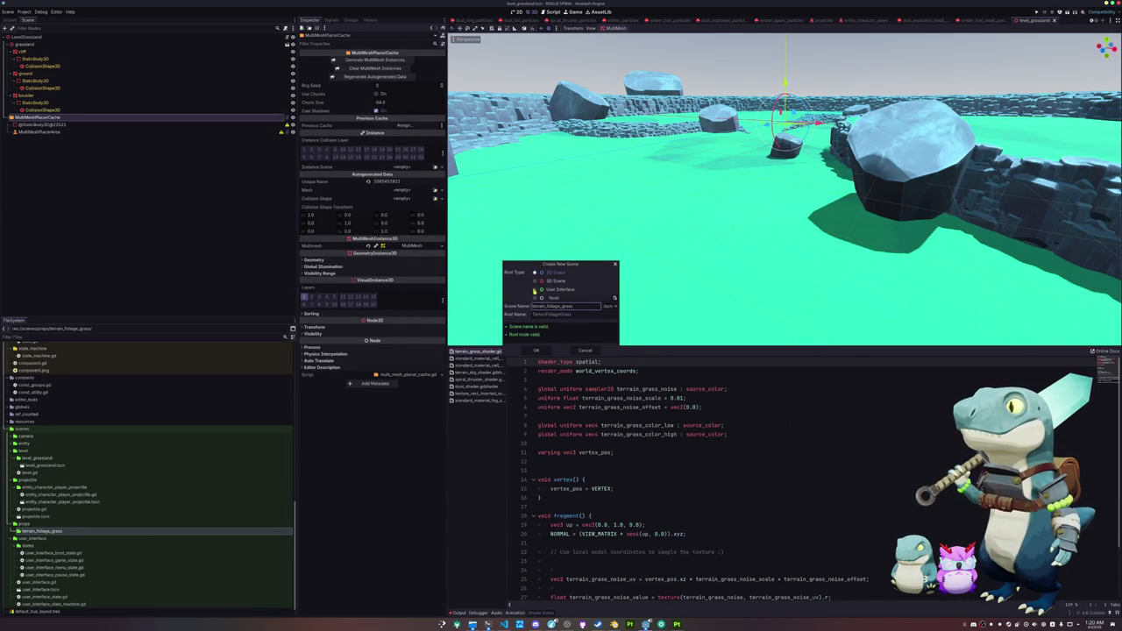
click(539, 281)
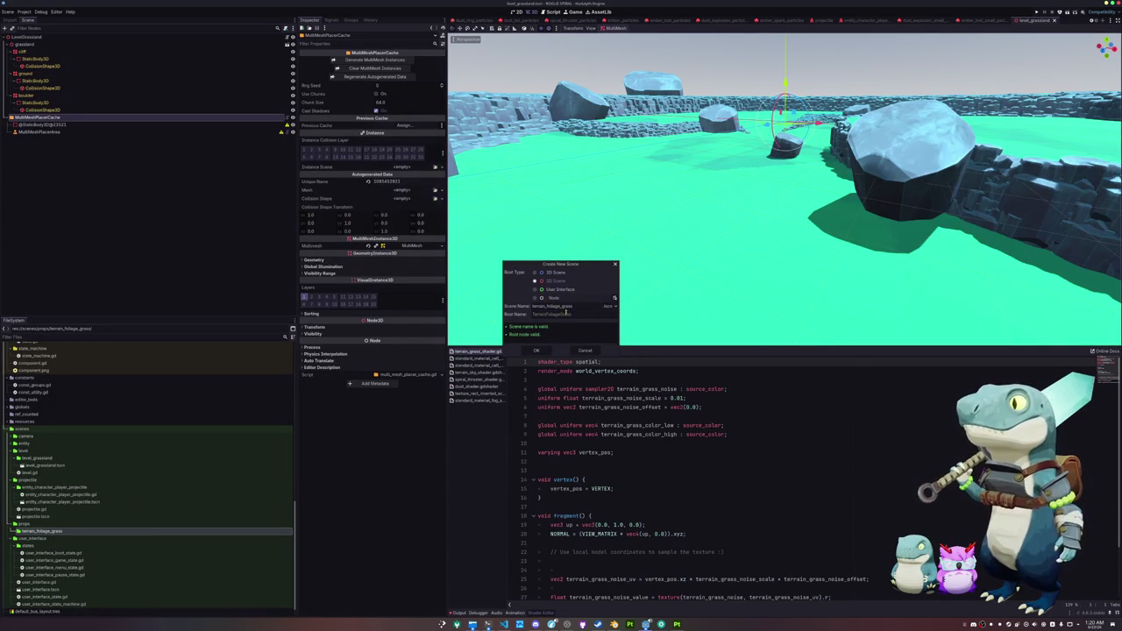
click(536, 351)
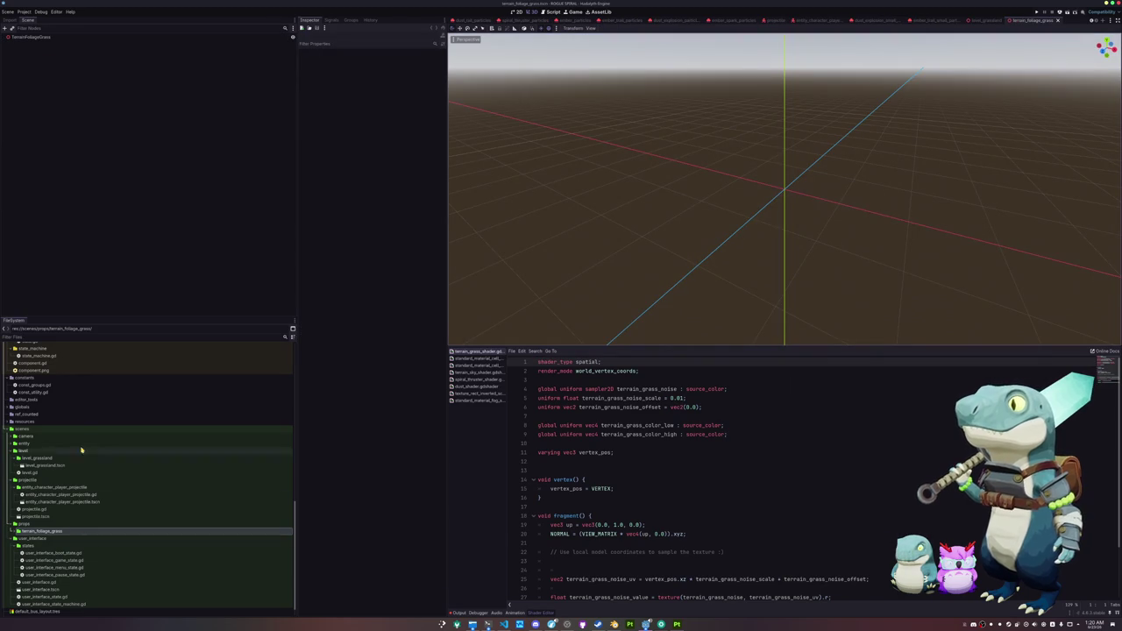
key(super+e)
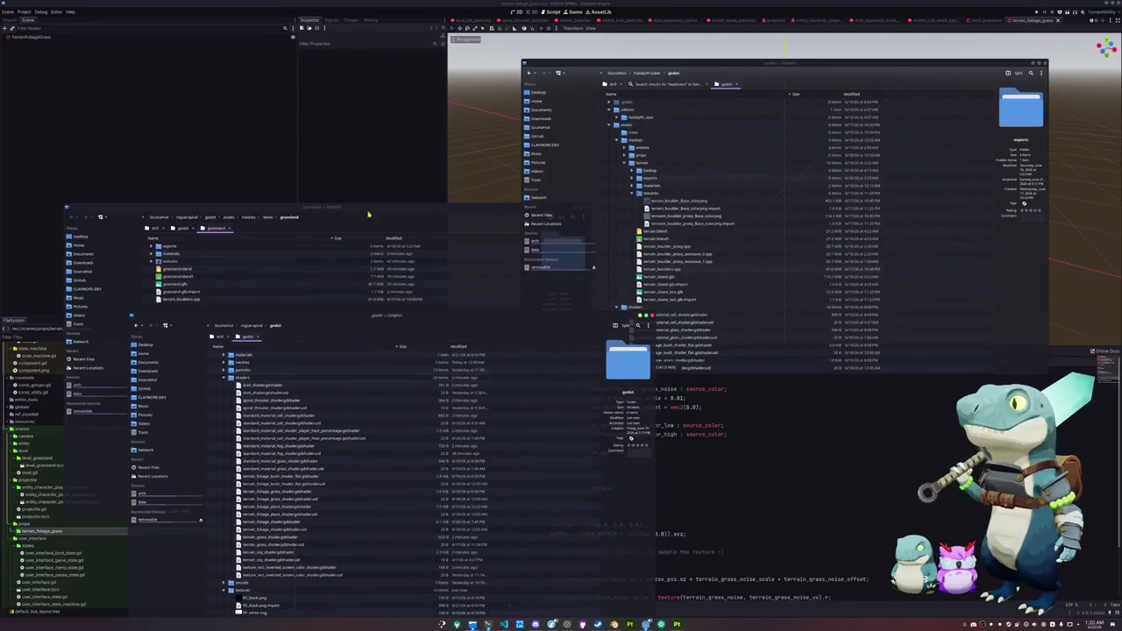
Step: Create a new props folder inside assets/meshes
click(228, 217)
right_click(182, 331)
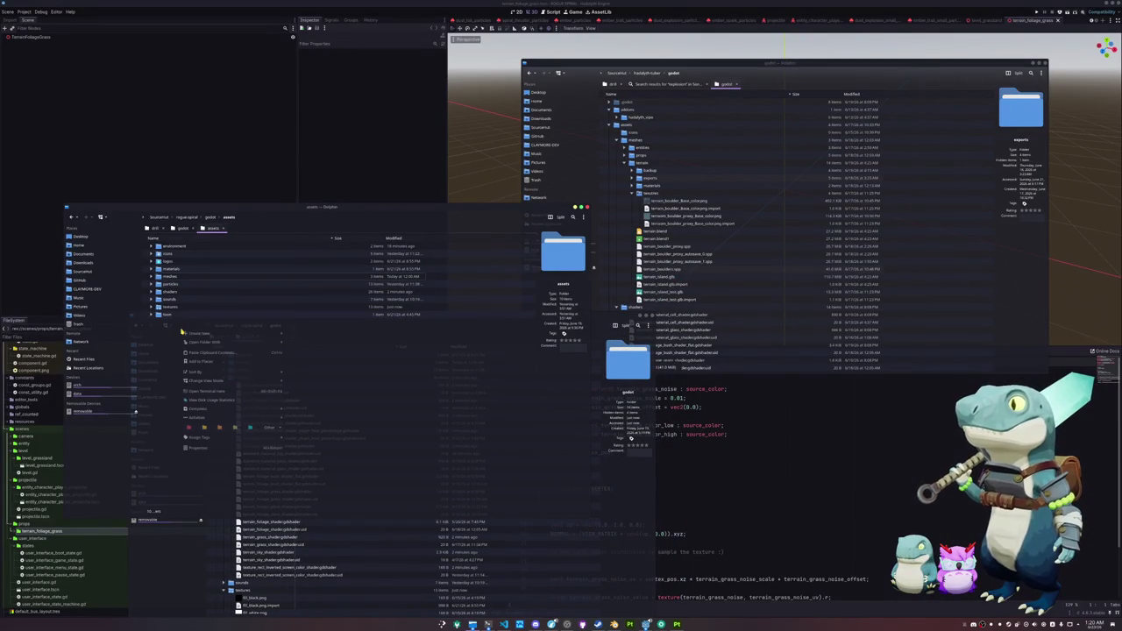
mouse_move(263, 333)
click(298, 334)
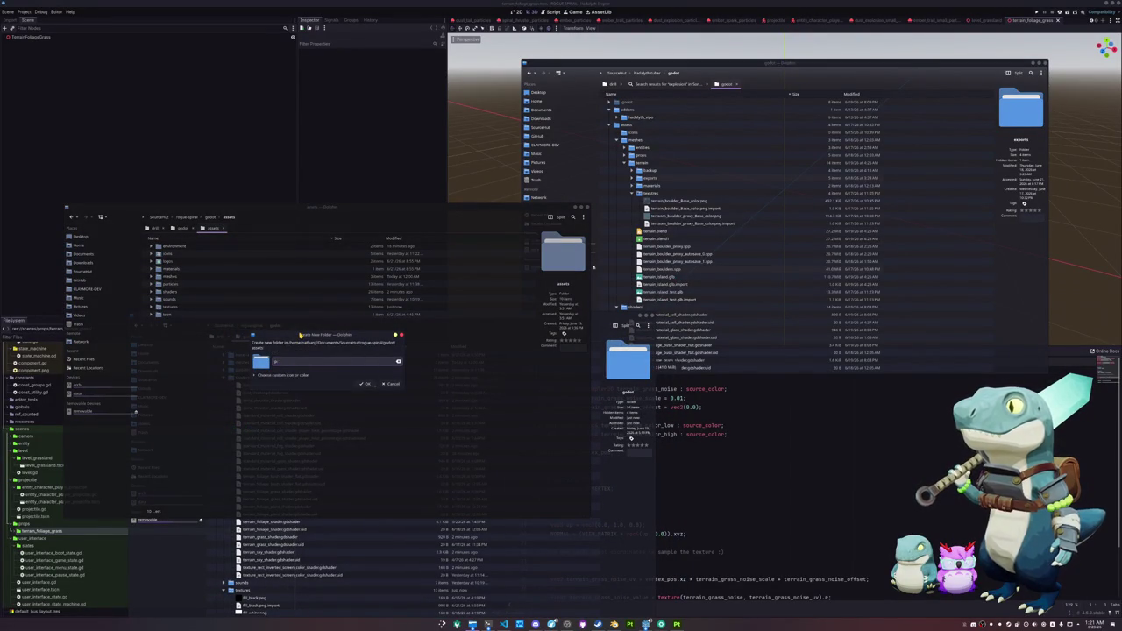
text(props)
key(Return)
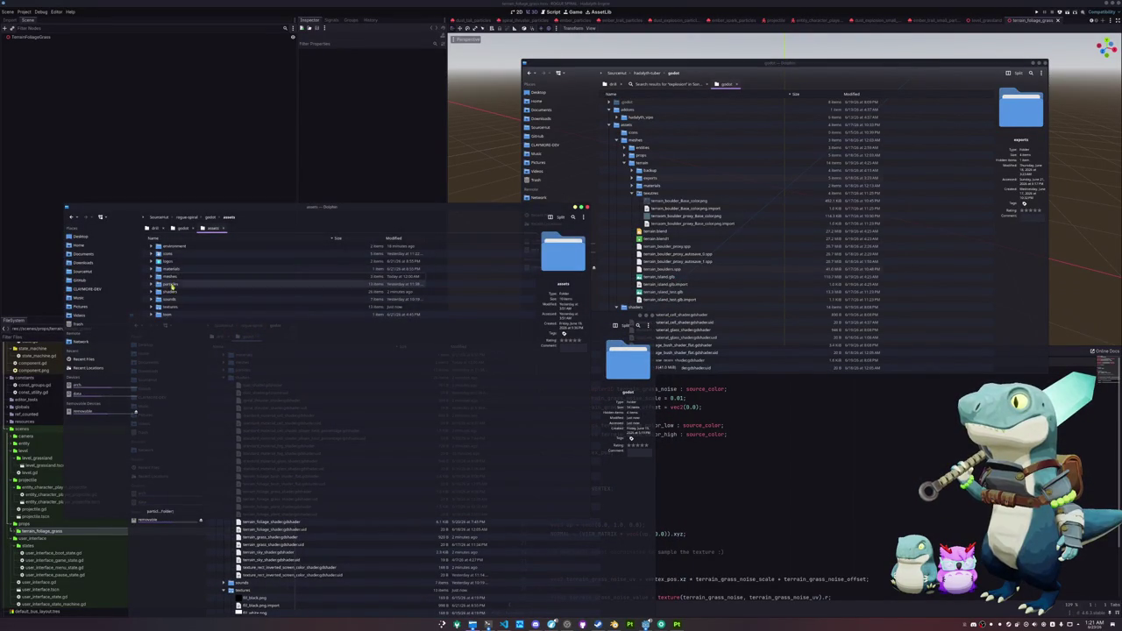
double_click(166, 276)
right_click(202, 295)
mouse_move(211, 296)
click(338, 297)
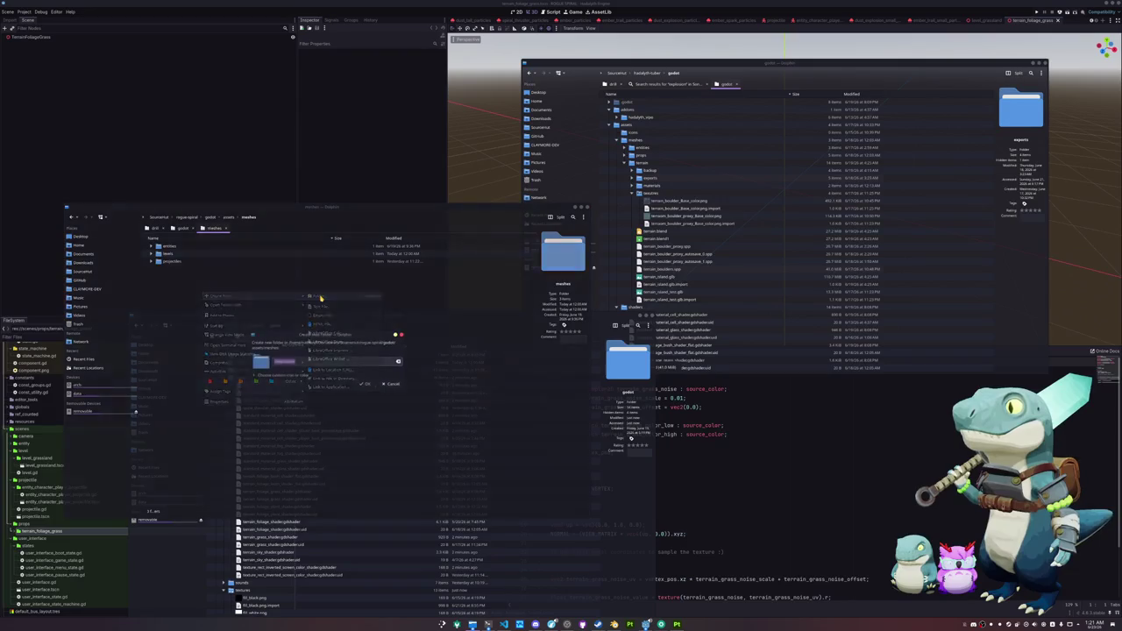
text(props)
key(Return)
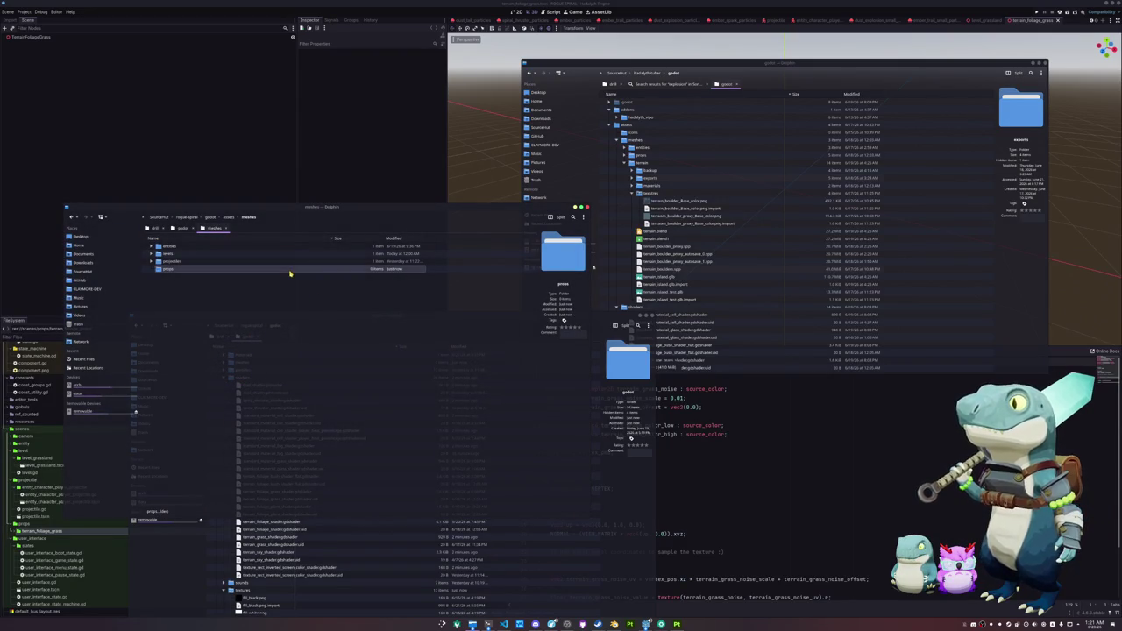
Step: Move the five terrain_foliage folders (bush, fern, grass, mangrove, mushroom) into props
double_click(288, 269)
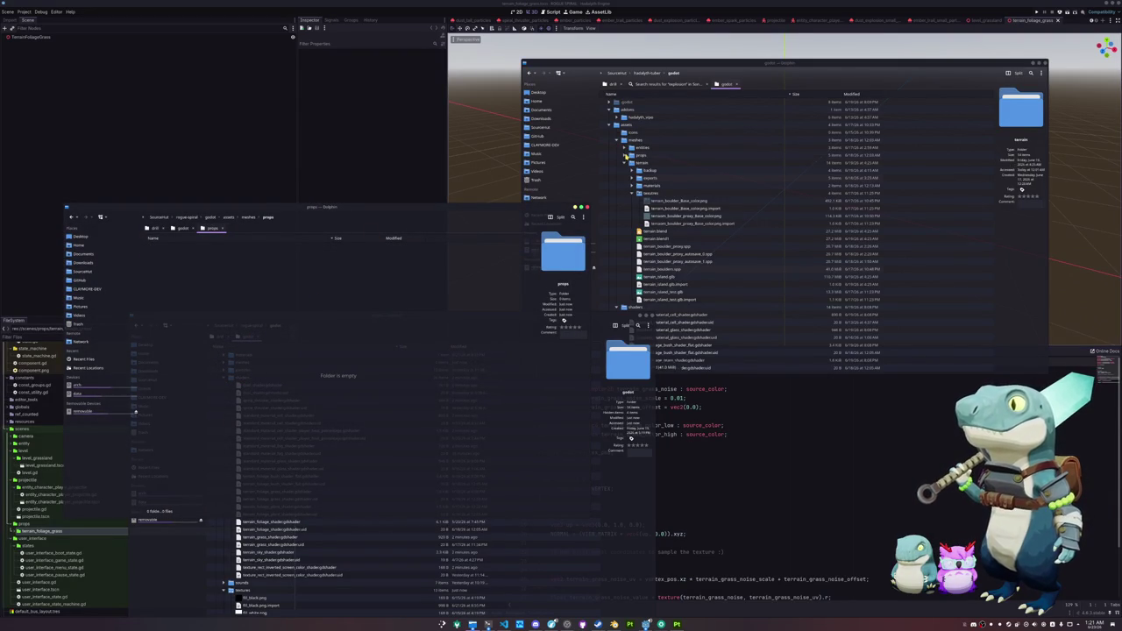
click(625, 155)
click(659, 166)
shift+click(666, 193)
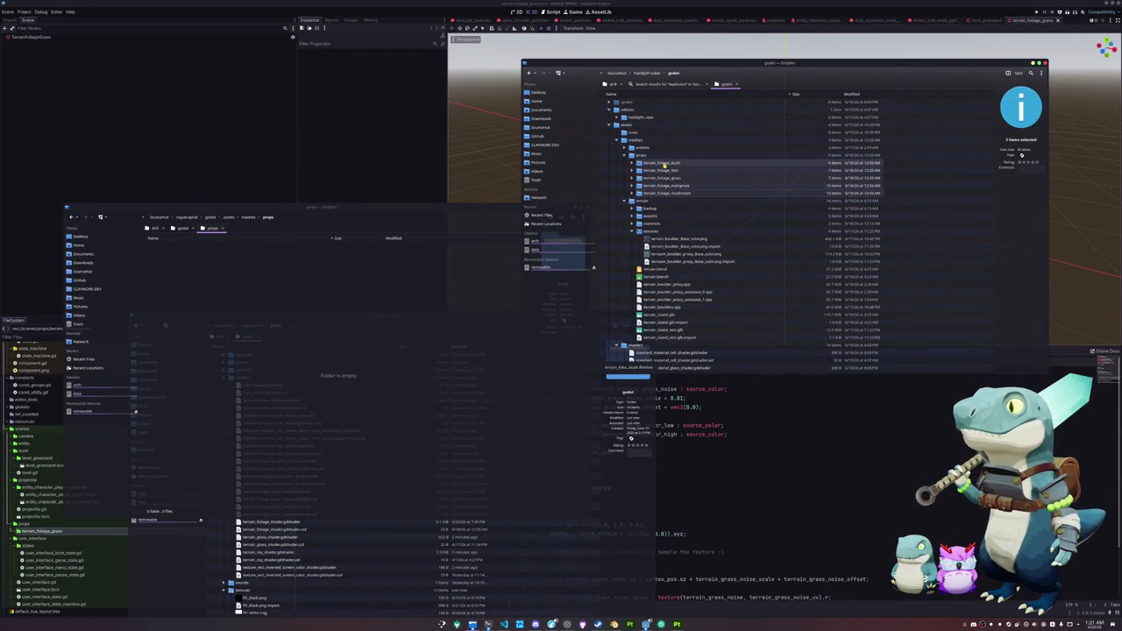
mouse_move(667, 192)
mouse_down()
mouse_move(326, 341)
mouse_move(328, 321)
mouse_up()
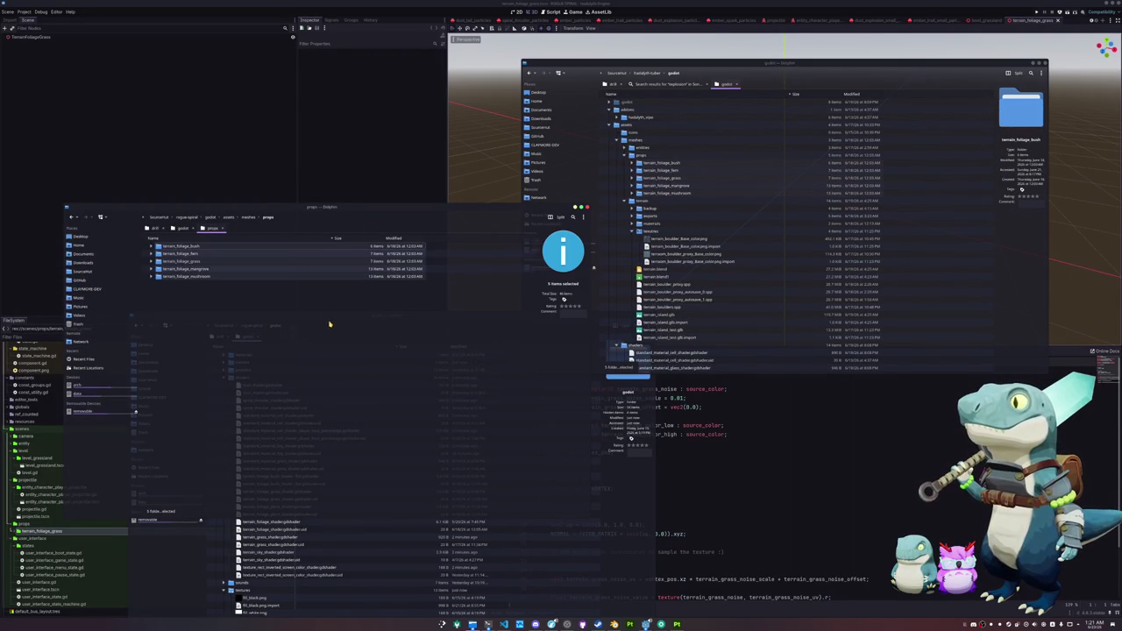
click(245, 152)
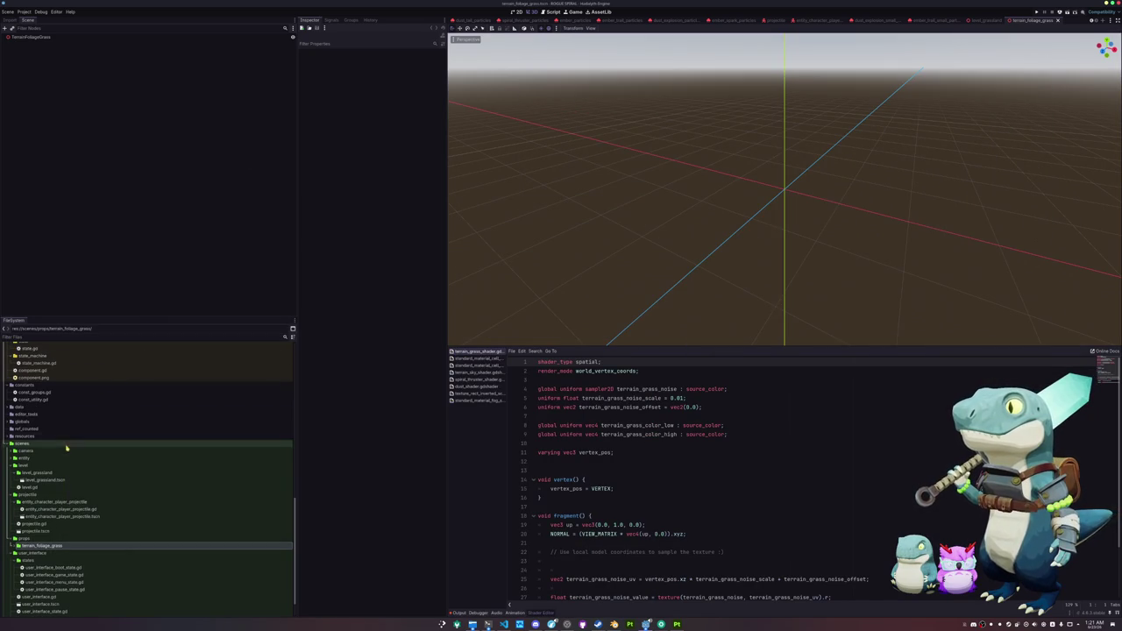
Step: Add a MeshInstance3D child to the TerrainFoliageGrass root node
scroll(71, 443, up, 5)
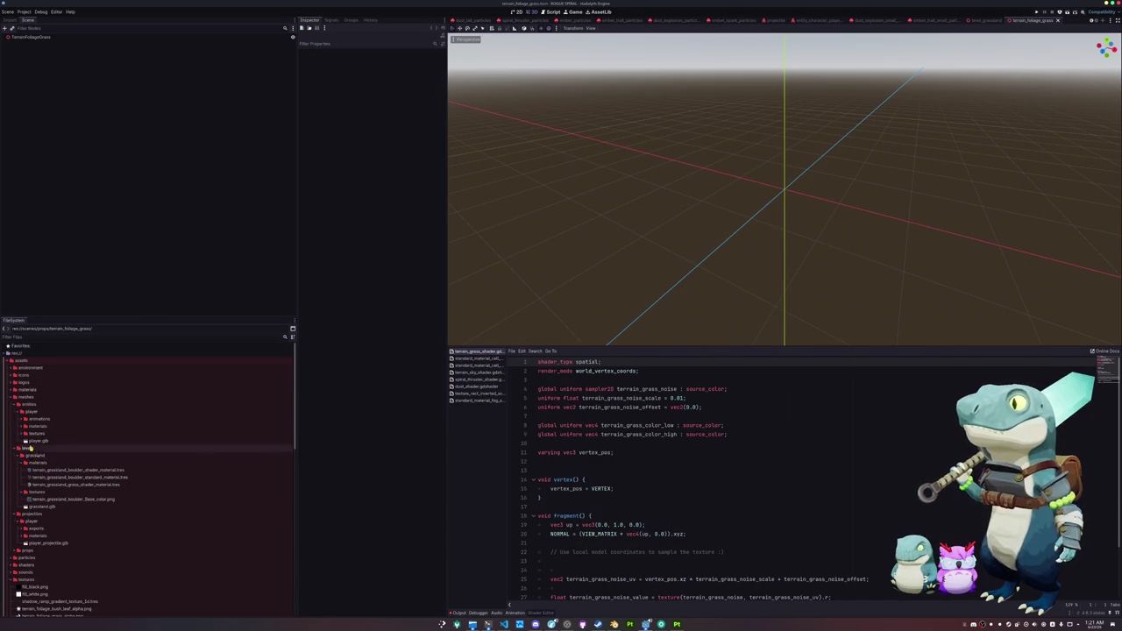
double_click(31, 411)
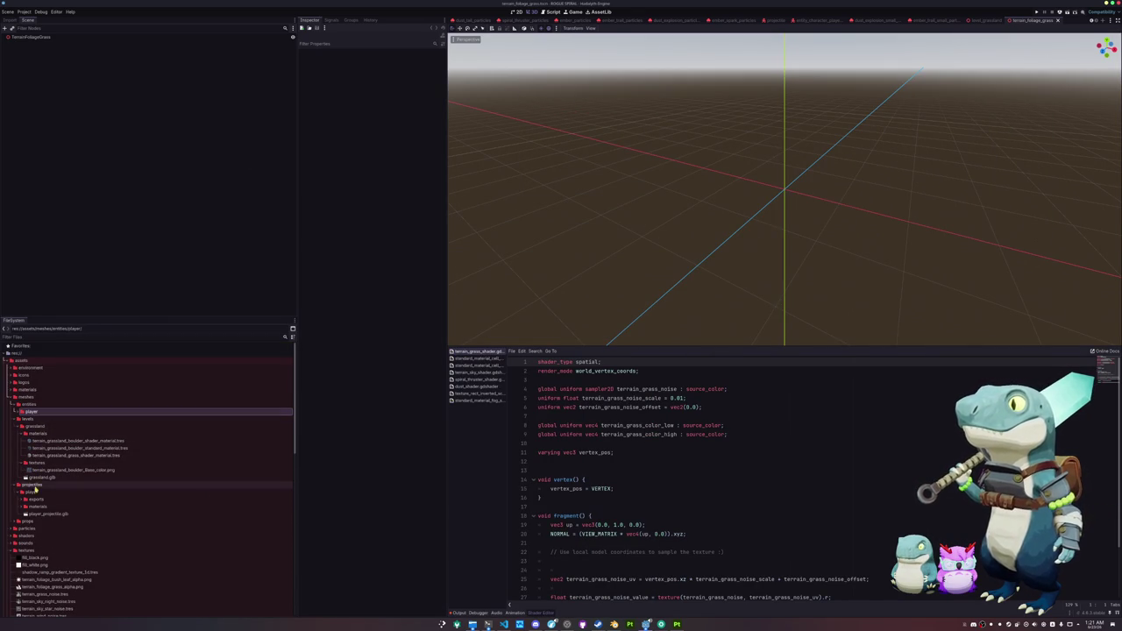
double_click(28, 521)
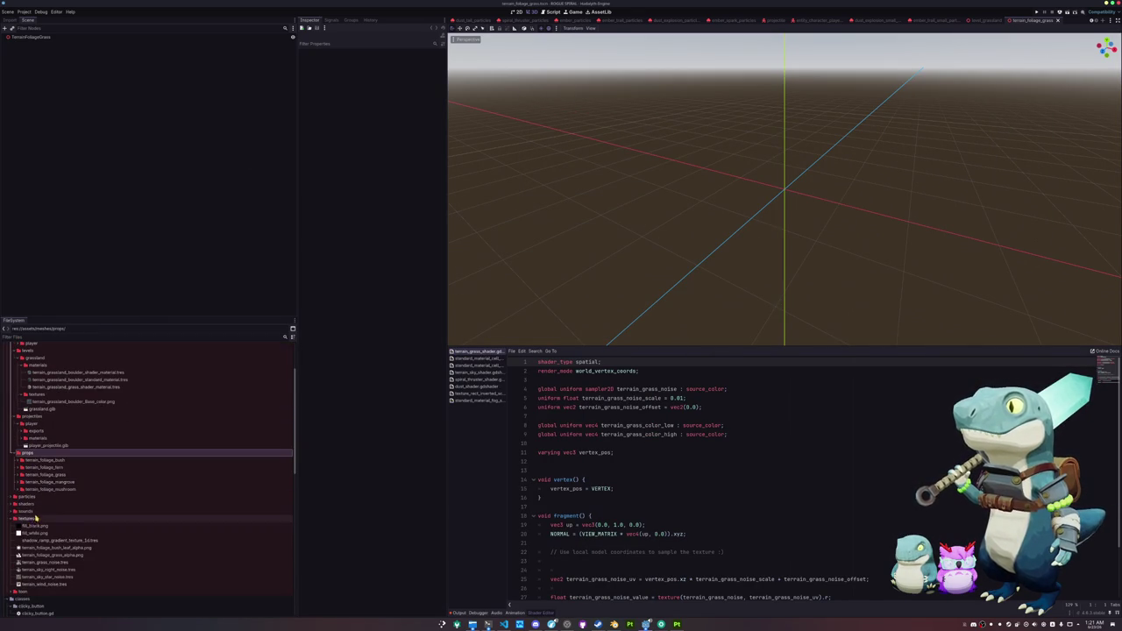
double_click(42, 474)
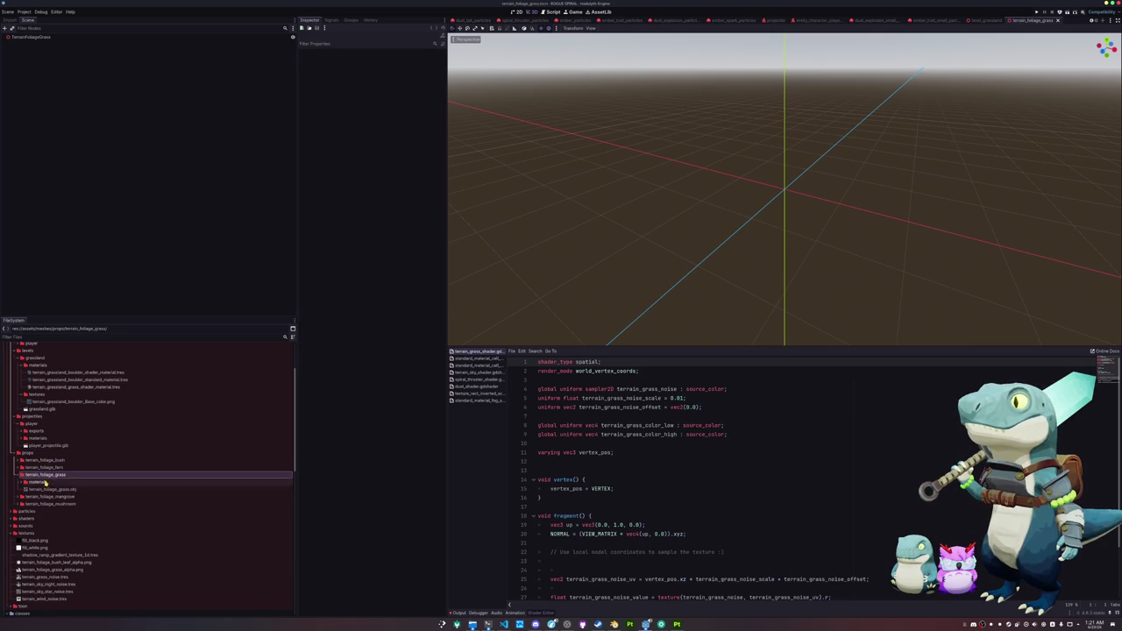
click(31, 37)
right_click(35, 37)
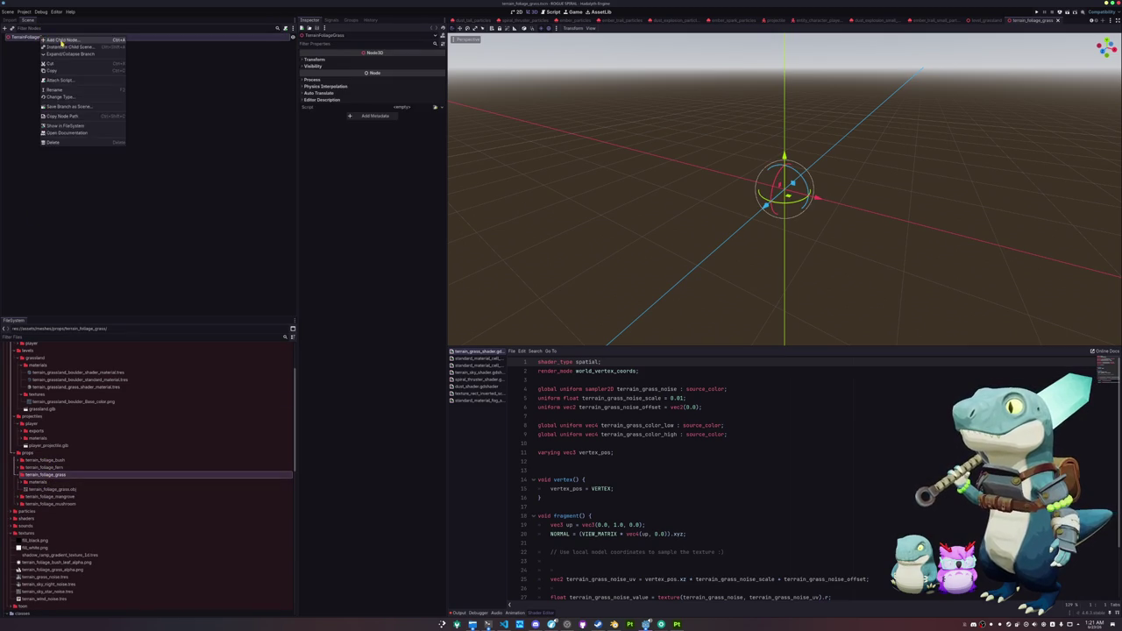
click(63, 44)
key(ctrl+a)
text(meshinstance3d)
key(Return)
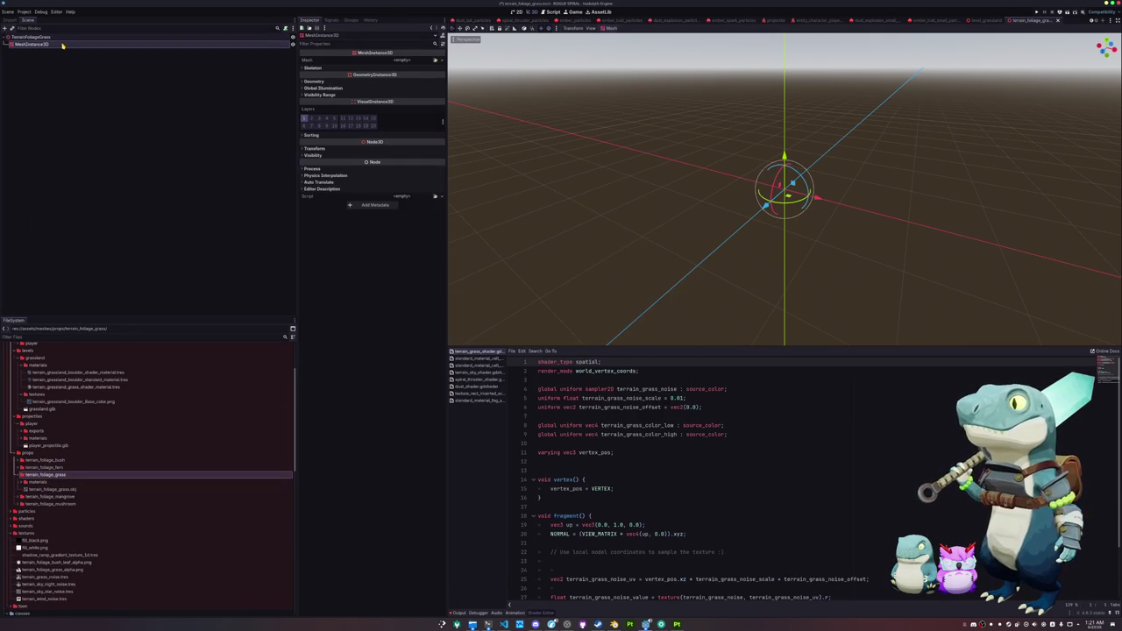
Step: Assign terrain_foliage_grass.obj as its mesh and the grass shader material as surface override 0
drag(42, 490, 403, 61)
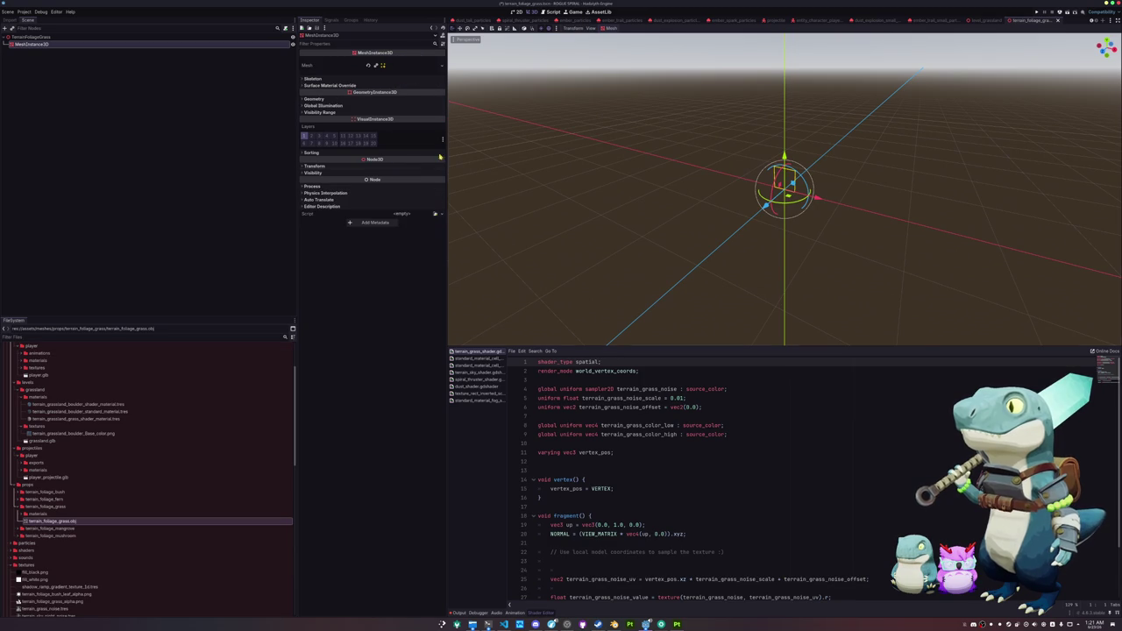
click(375, 98)
scroll(92, 506, down, 2)
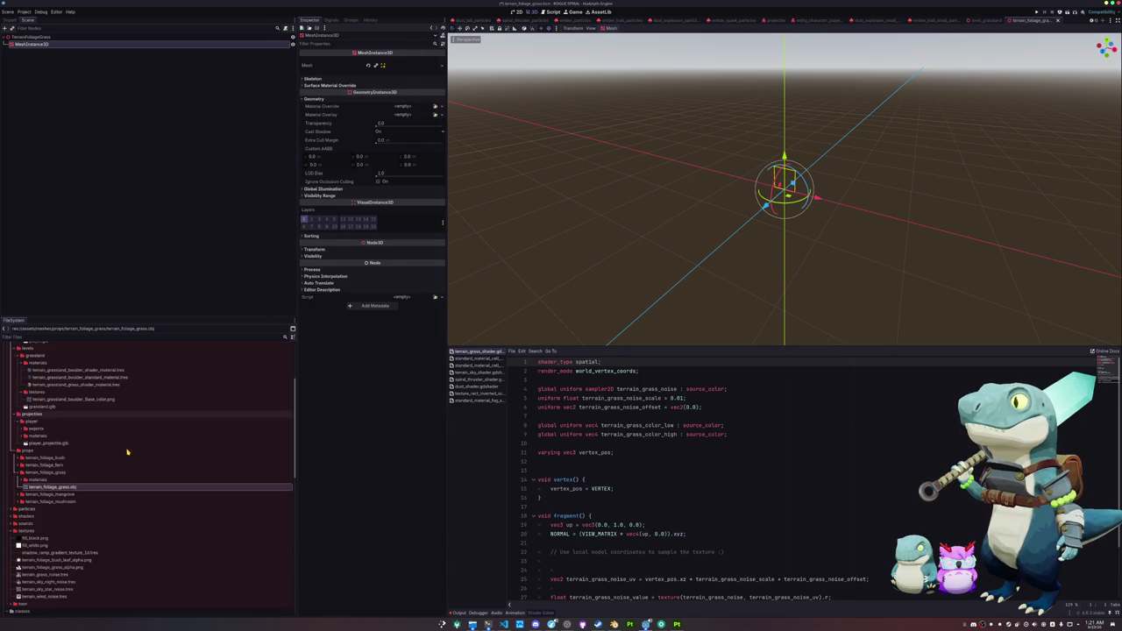
click(37, 480)
double_click(37, 480)
mouse_move(61, 487)
mouse_down()
mouse_move(238, 351)
mouse_move(406, 106)
mouse_move(396, 93)
mouse_up()
click(403, 97)
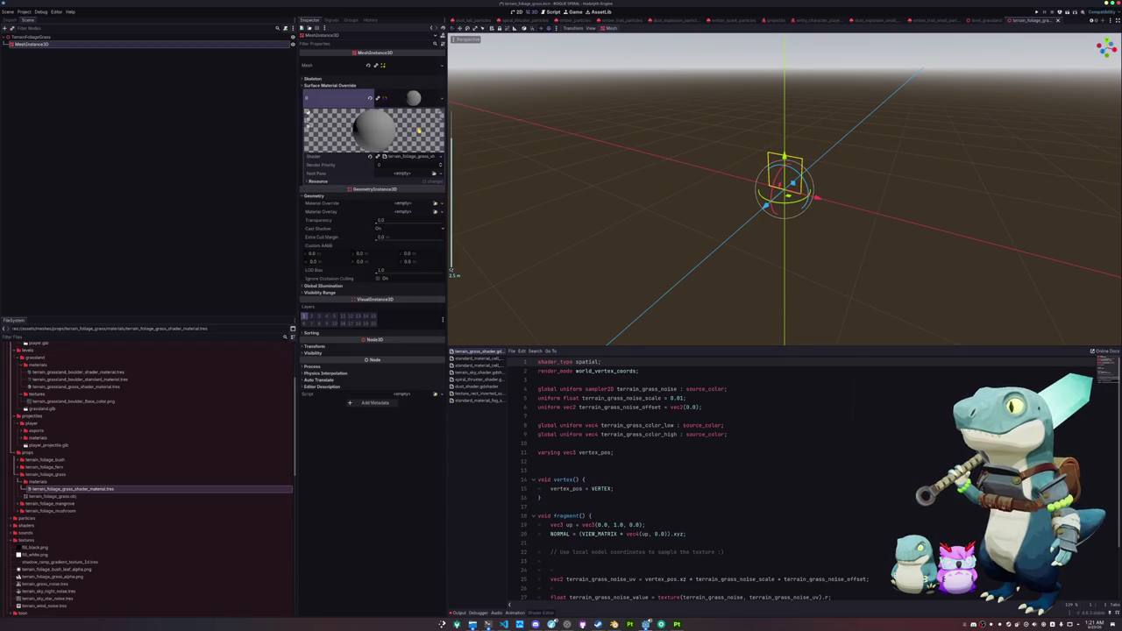
Step: Add a sampler2D shader global terrain_wind_noise using the terrain_wind_noise texture
click(407, 156)
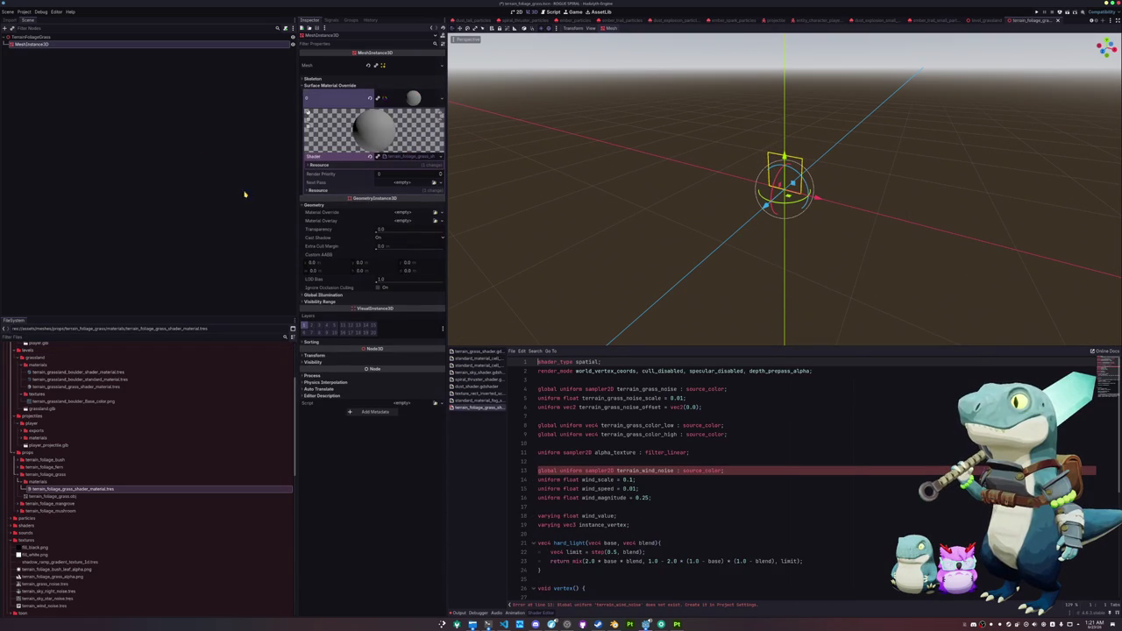
click(24, 12)
click(40, 29)
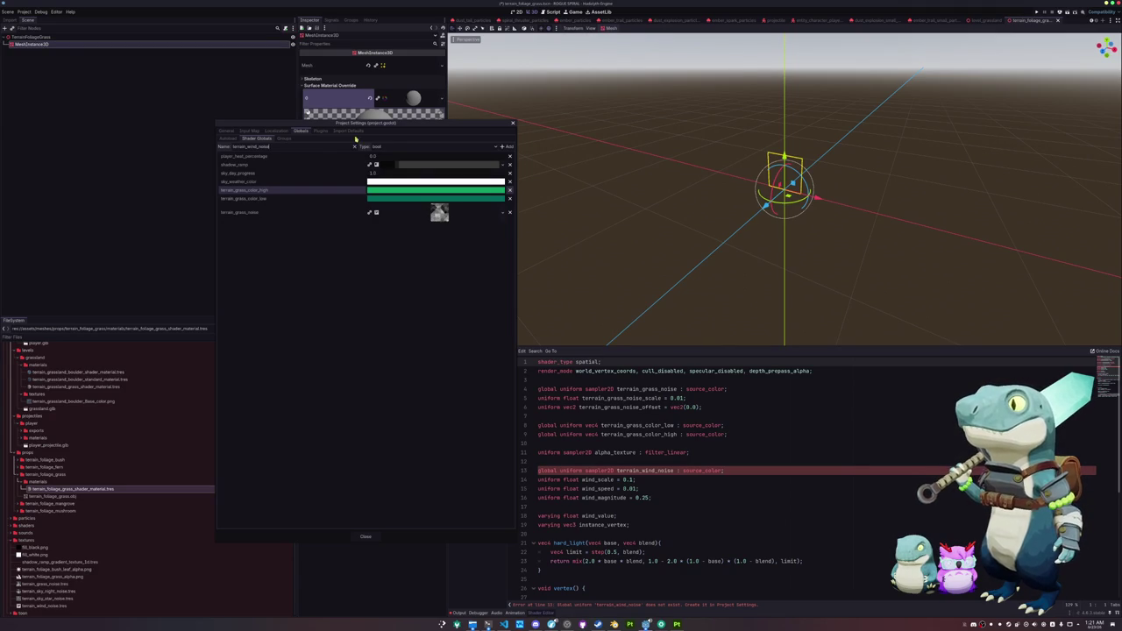
click(392, 147)
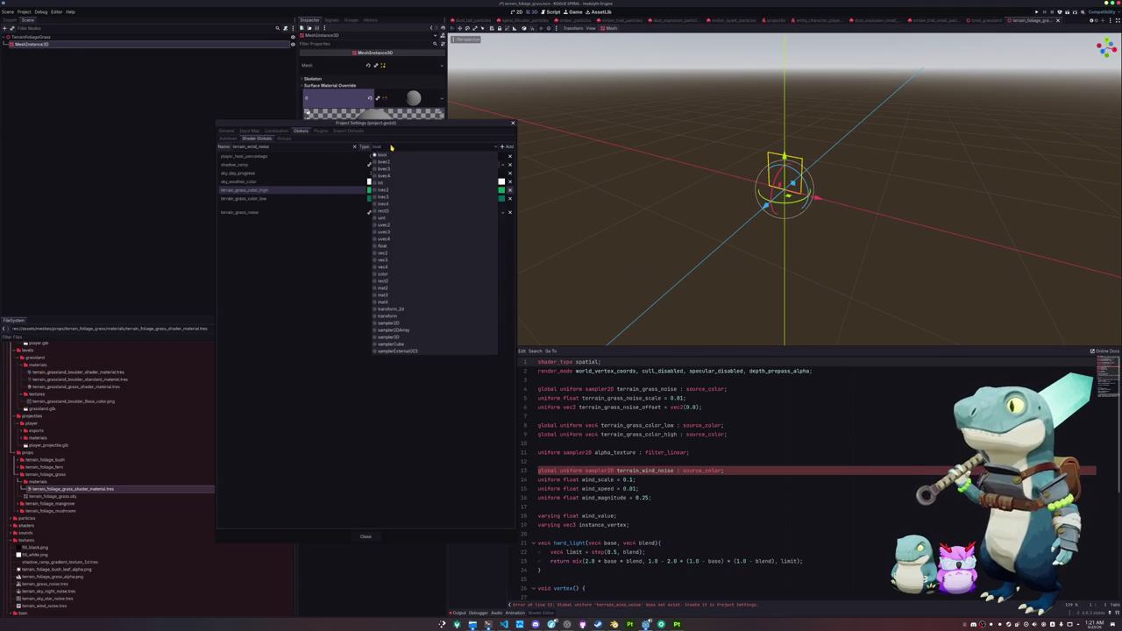
click(391, 324)
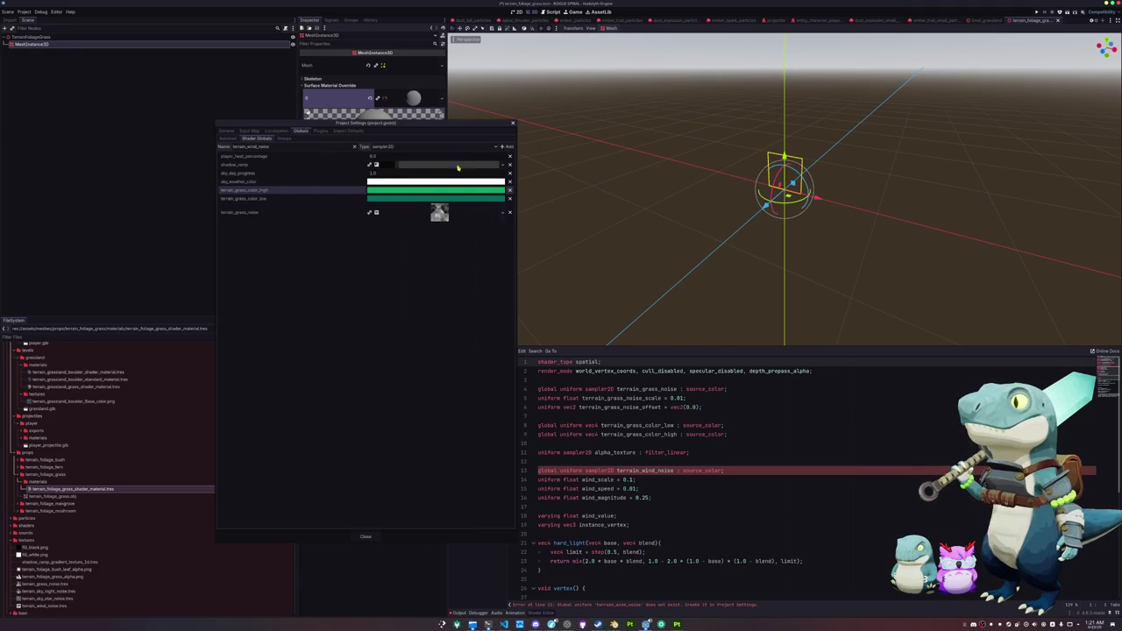
click(504, 146)
click(496, 227)
text(wind)
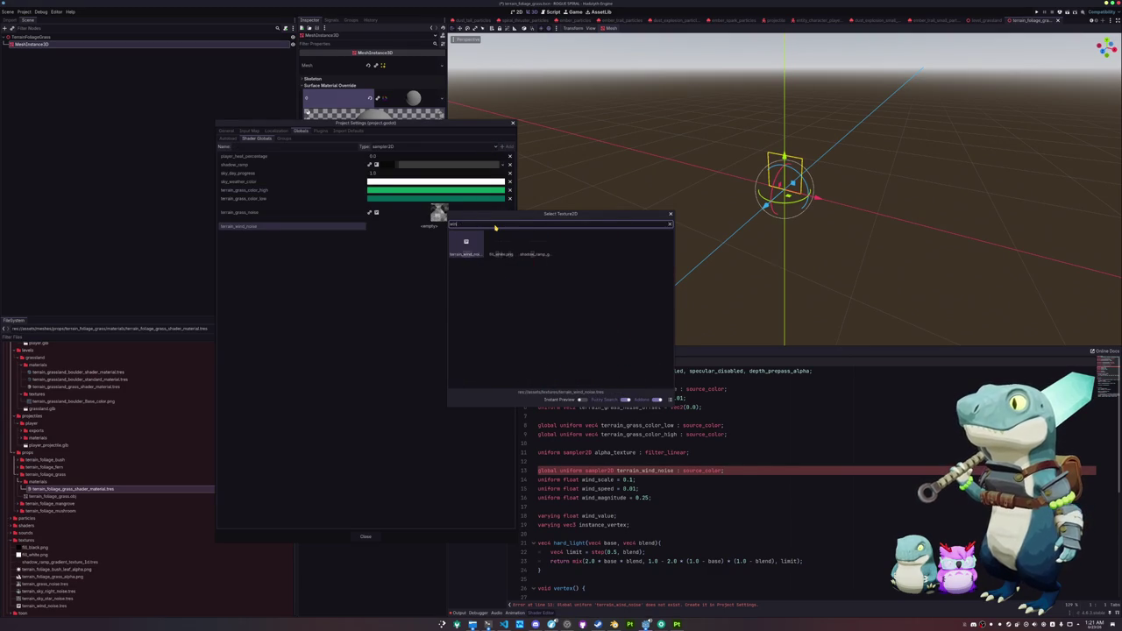
key(Return)
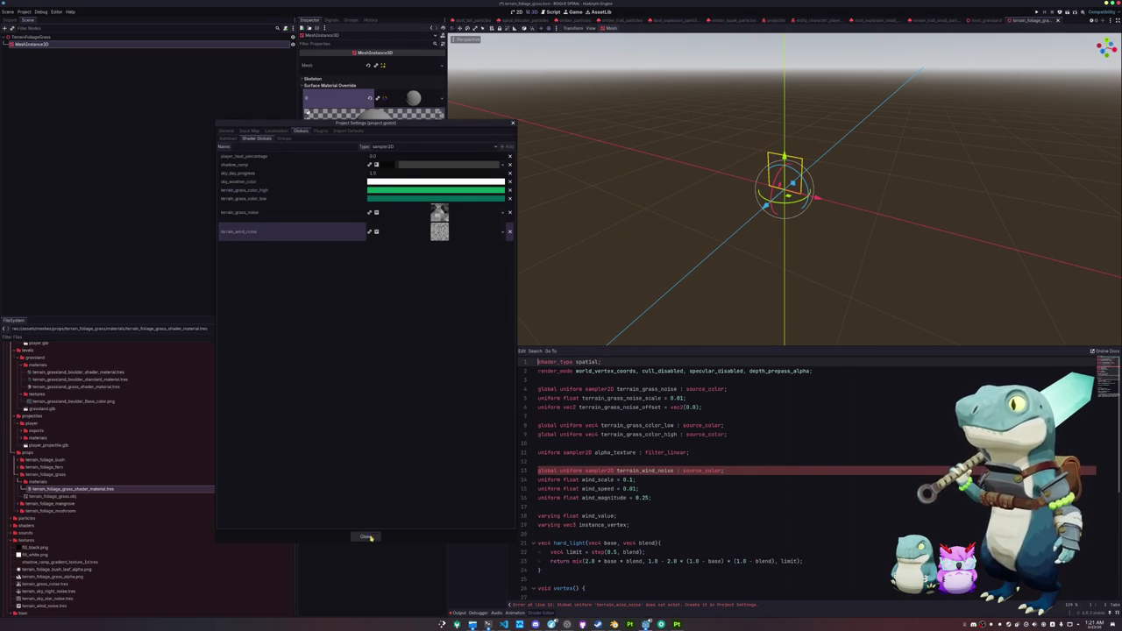
click(366, 537)
click(568, 507)
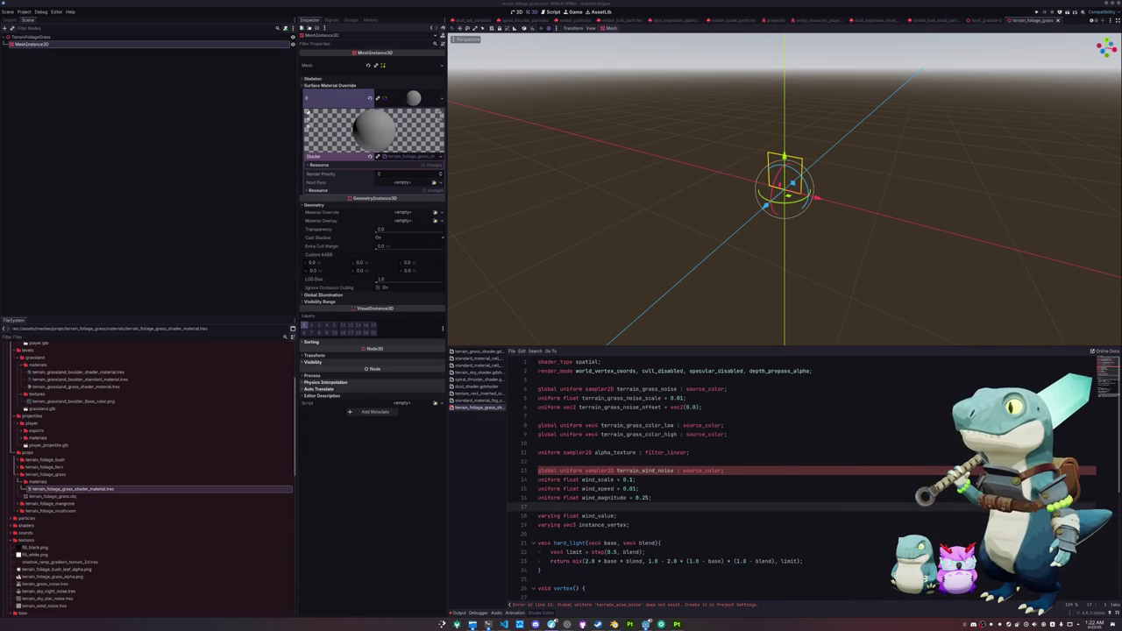
Step: Review the terrain_wind_noise texture global in Project Settings, then close the settings
scroll(708, 479, down, 2)
click(704, 476)
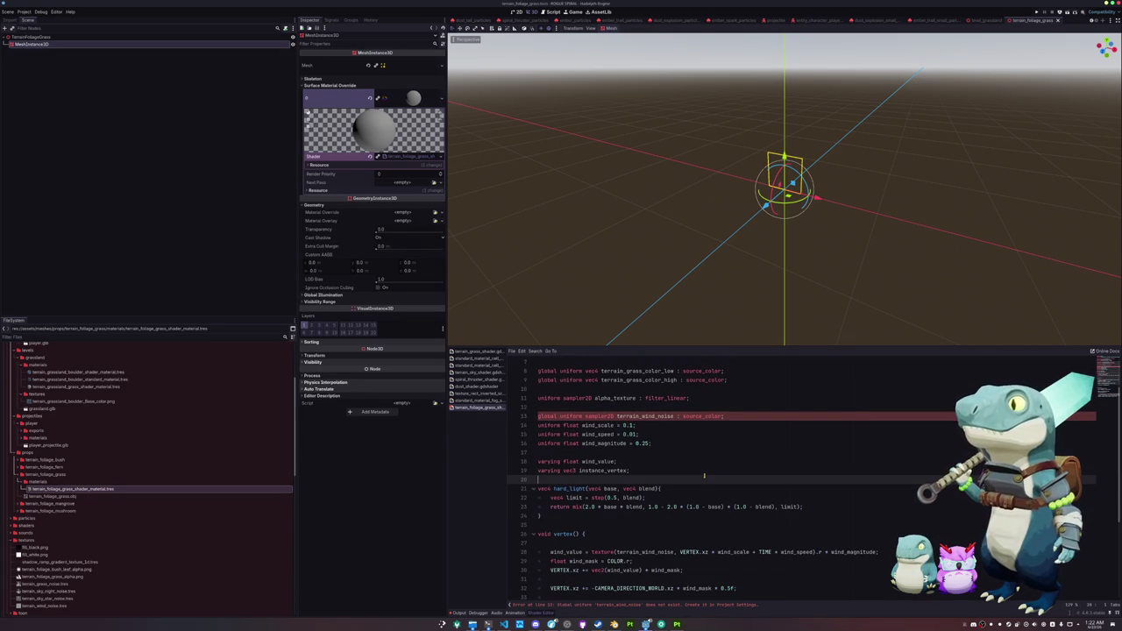
click(24, 11)
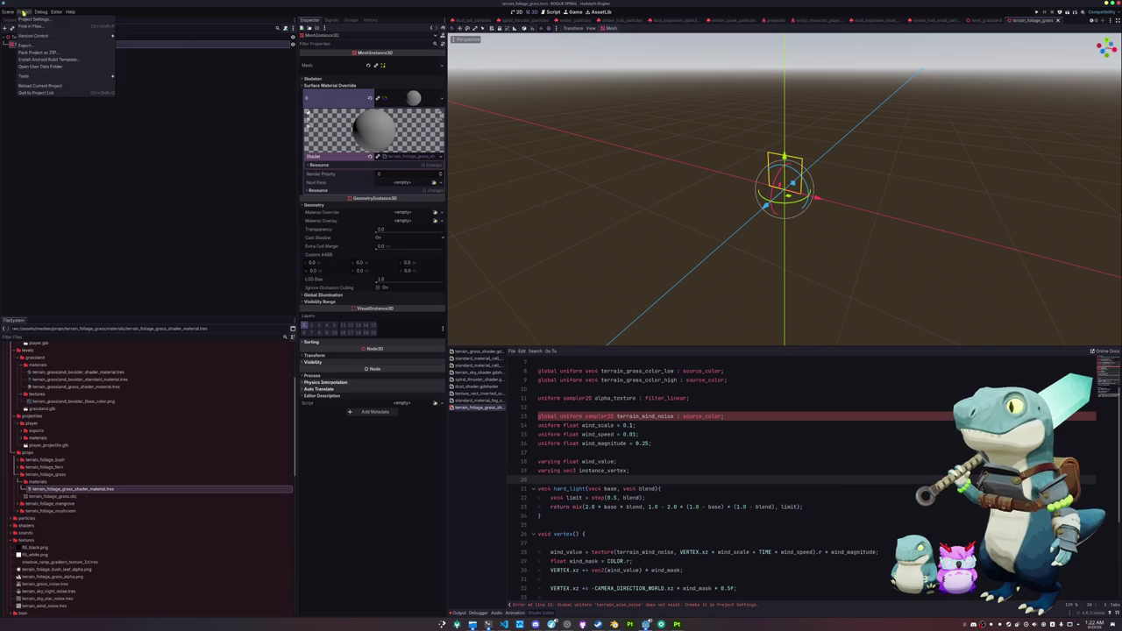
click(43, 31)
click(431, 234)
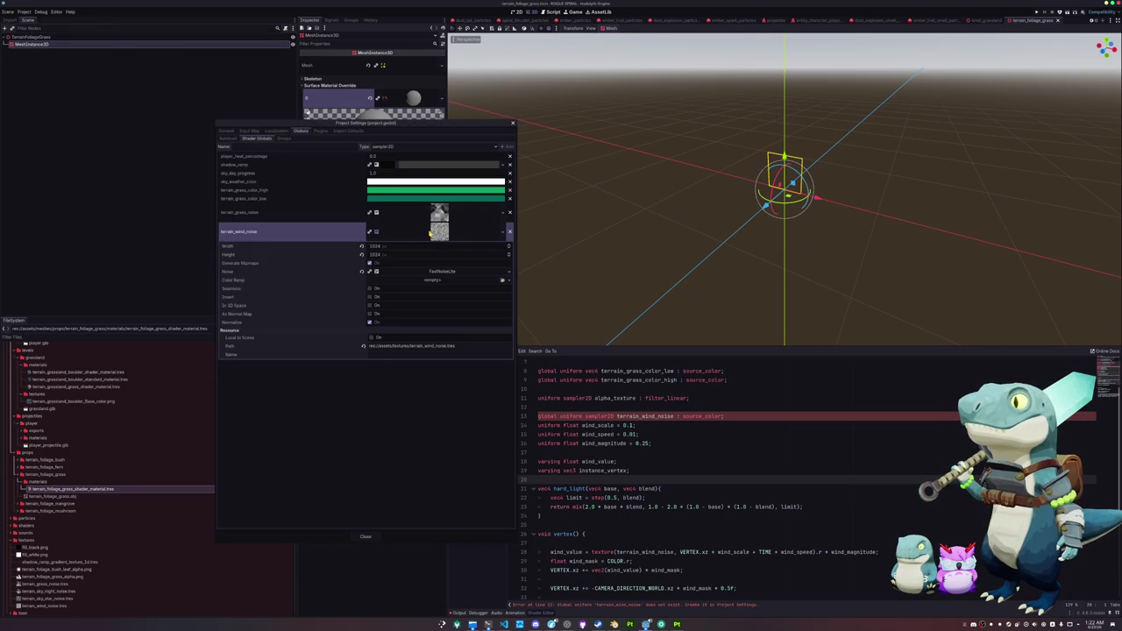
click(430, 233)
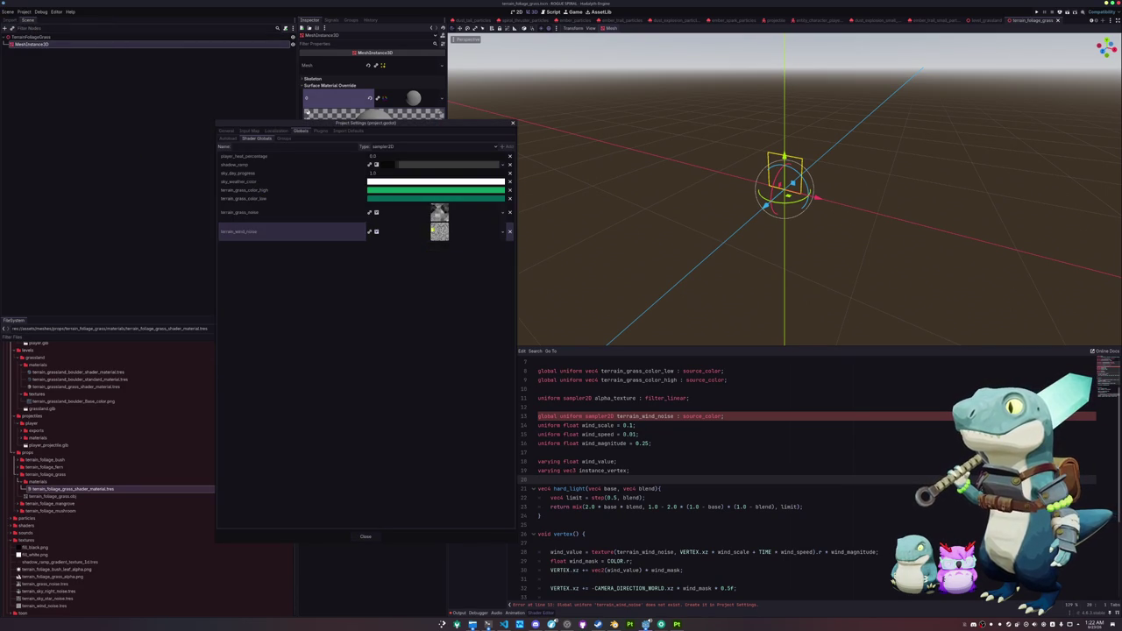
click(513, 120)
Step: Reload the current project so the new shader global is recognised
scroll(542, 412, down, 5)
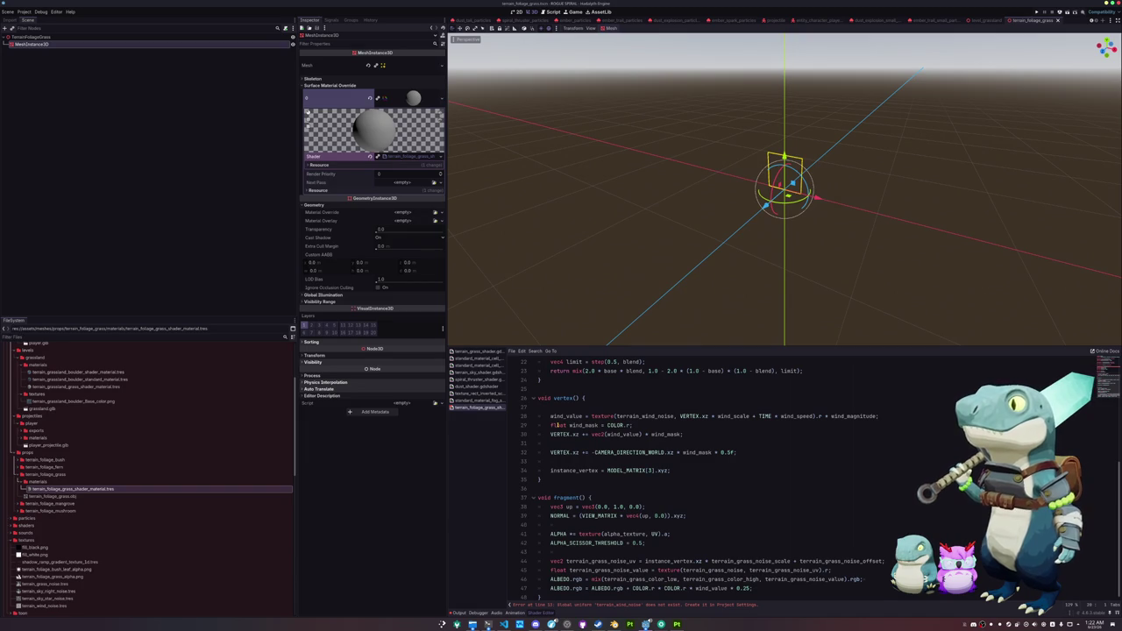
scroll(558, 425, up, 7)
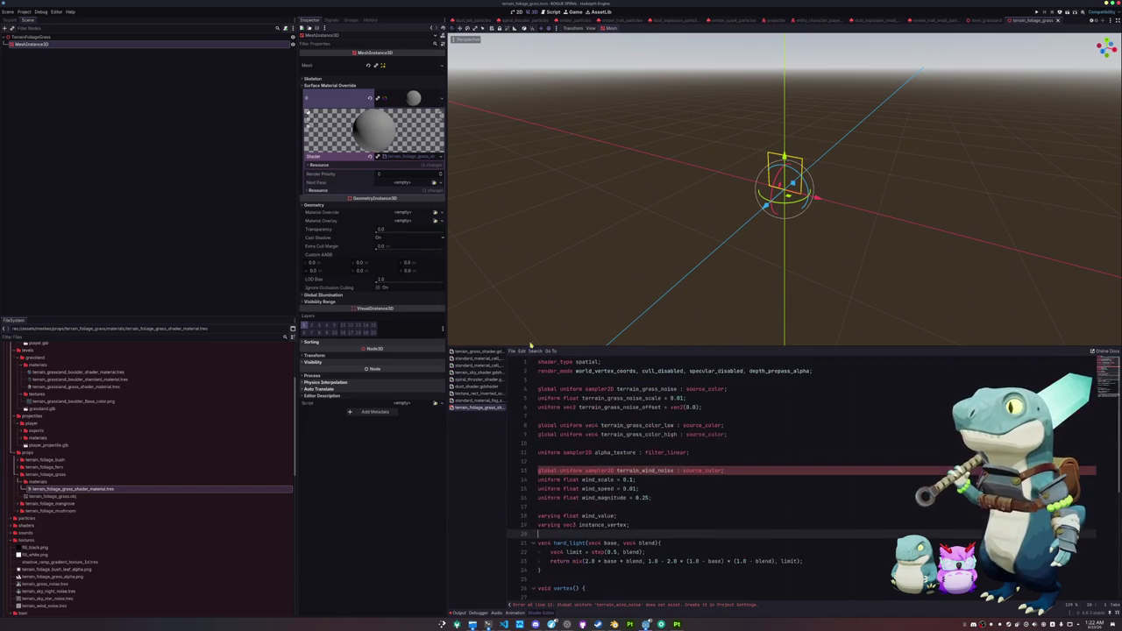
click(9, 11)
mouse_move(21, 11)
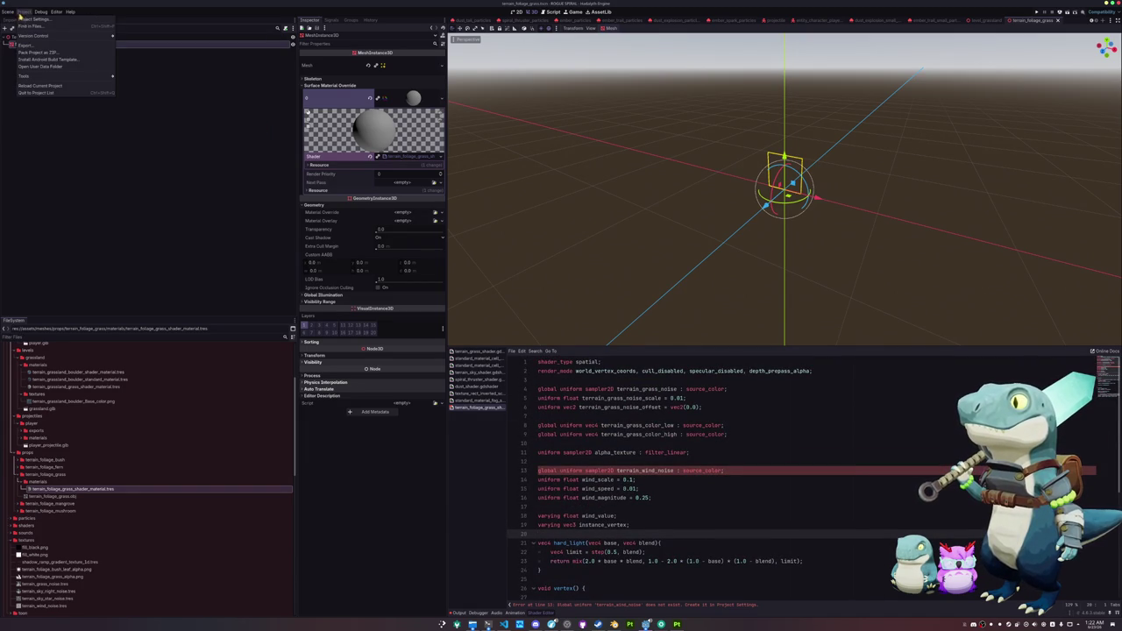
click(39, 85)
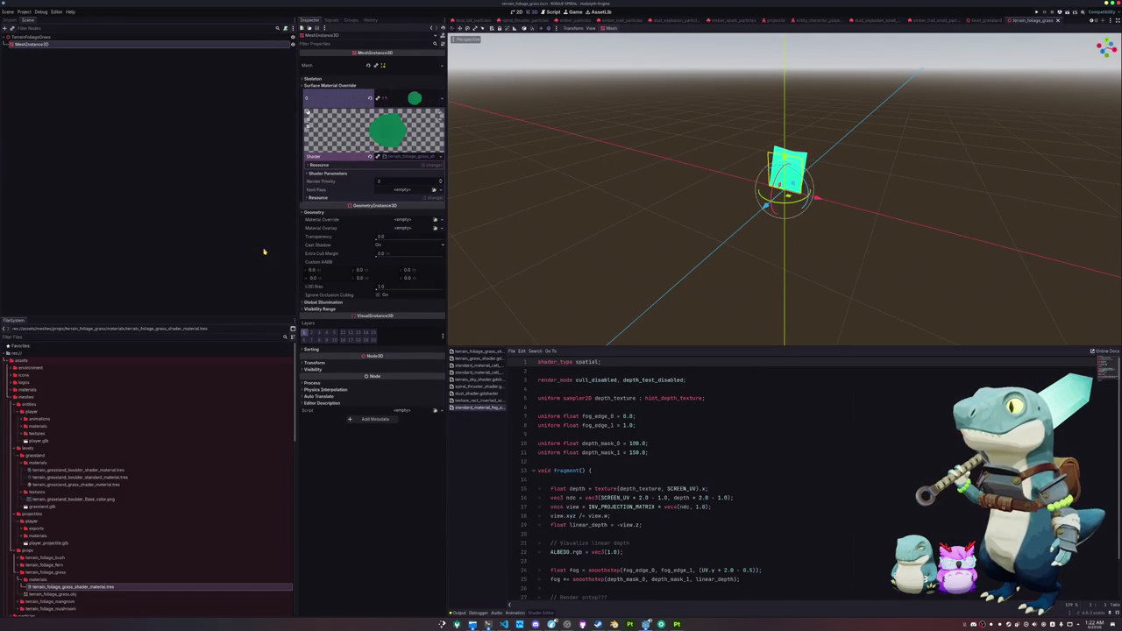
Step: Assign the grass blade texture as the material's Alpha Texture, then close the grass foliage scene
click(415, 174)
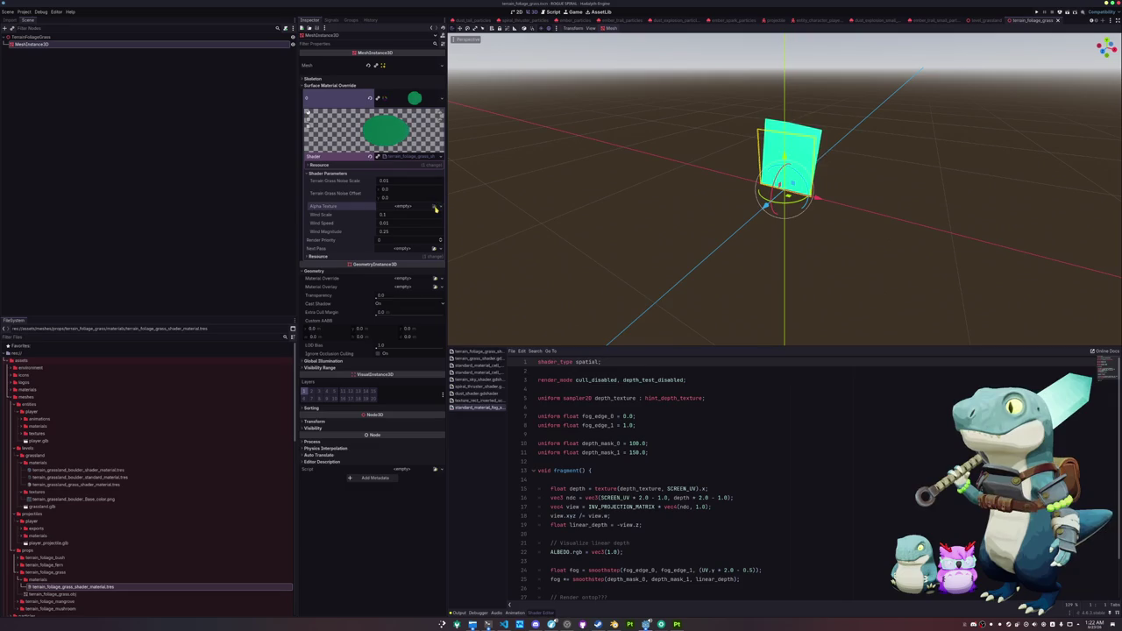
click(436, 209)
double_click(604, 336)
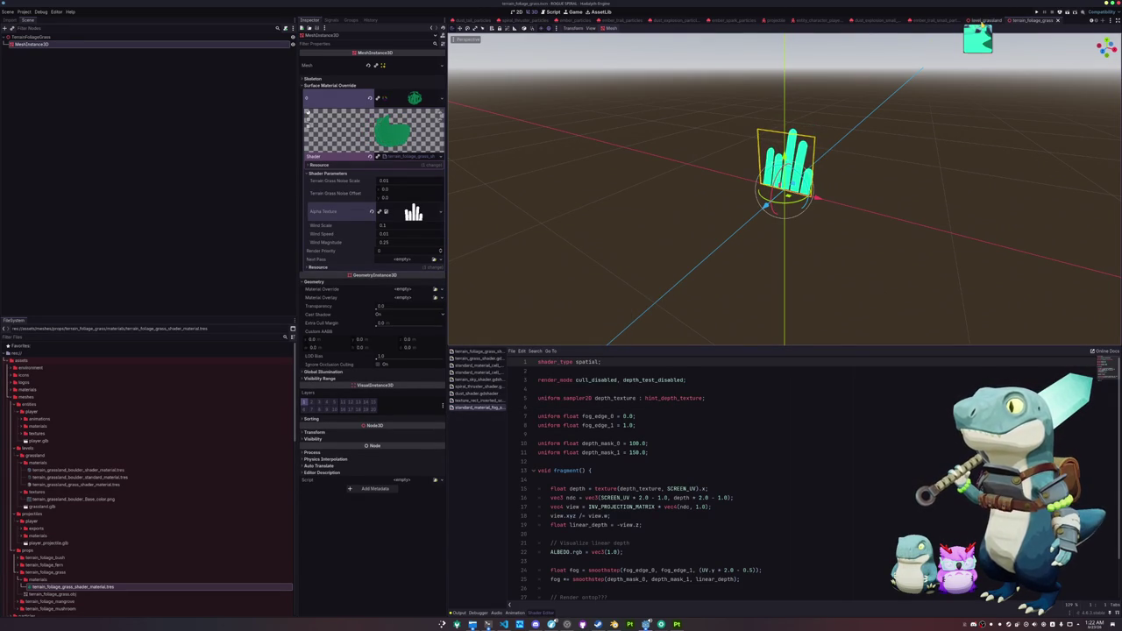
key(ctrl+shift+w)
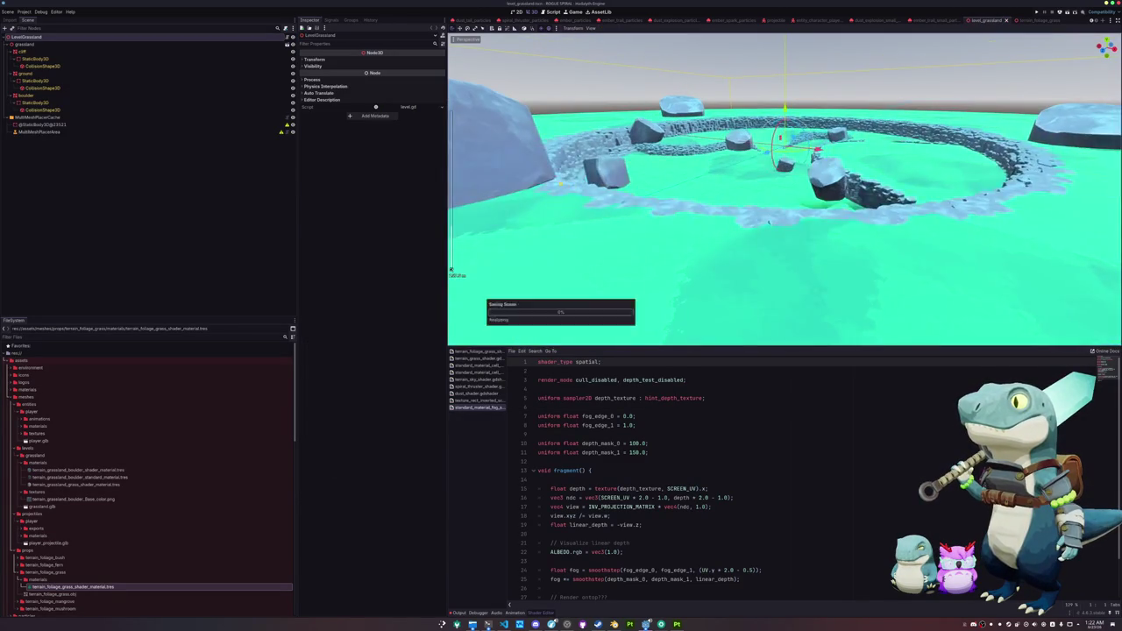
Step: Add a CollisionShape3D child to MultiMeshPlacerArea, found by searching 'collis'
click(74, 131)
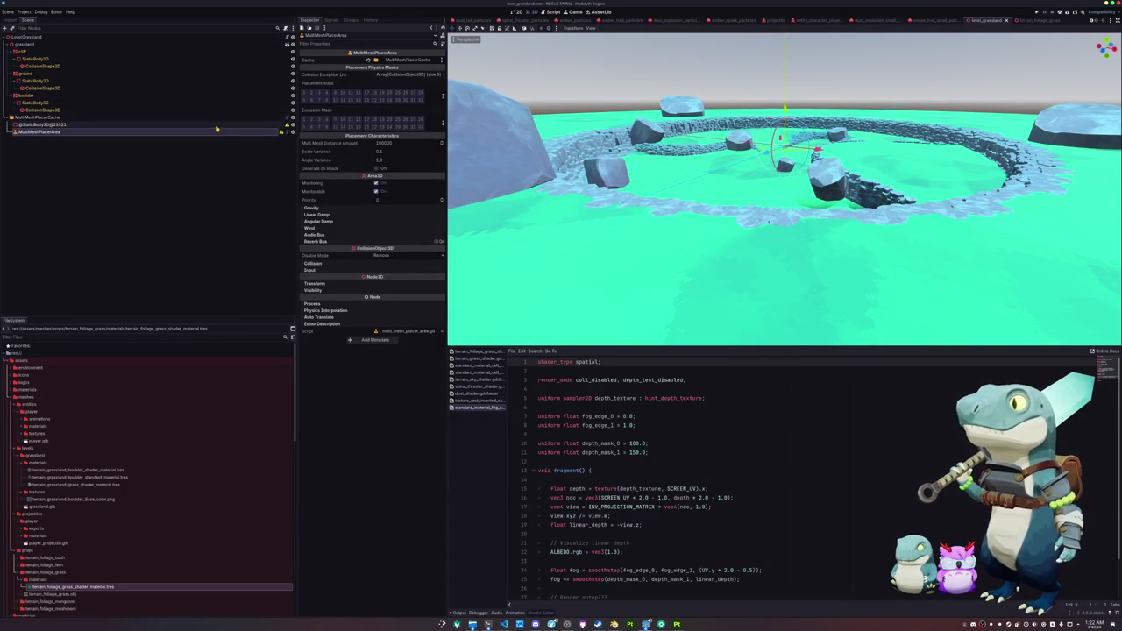
right_click(208, 133)
click(230, 145)
text(area)
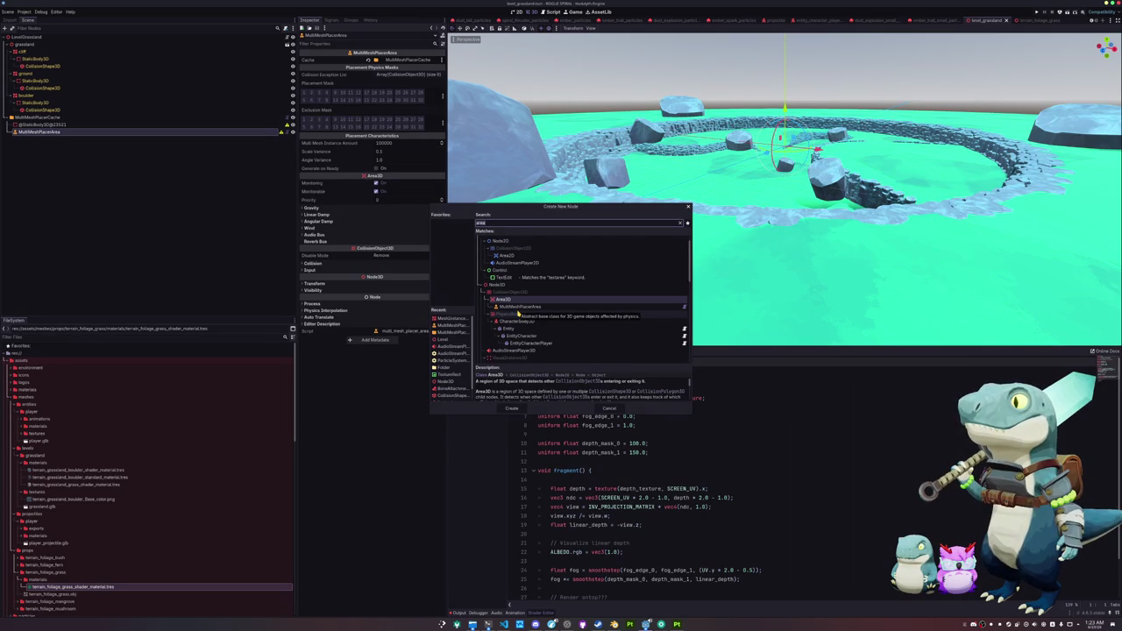
key(BackSpace)
key(BackSpace)
key(BackSpace)
text(collis)
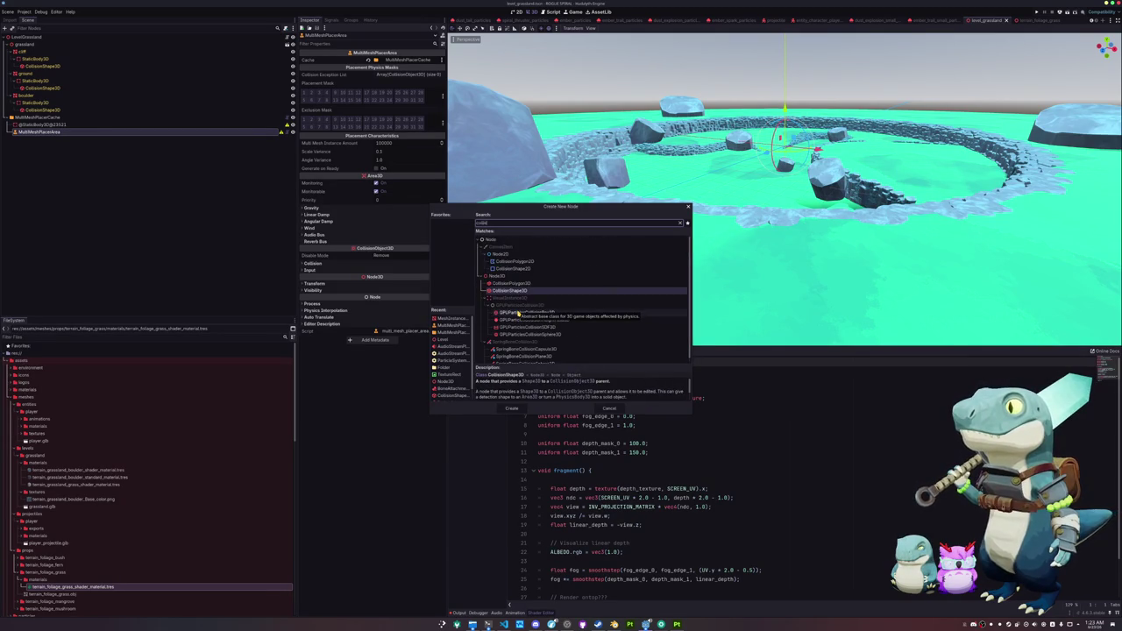
key(Return)
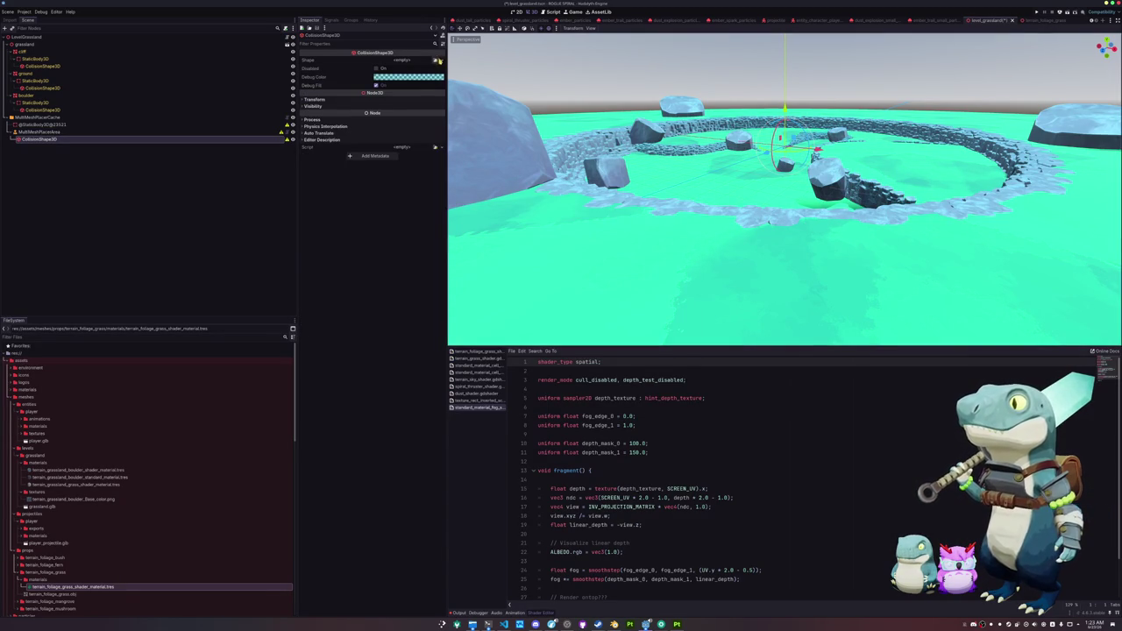
Step: Give the CollisionShape3D a new BoxShape3D with Size Y set to 20
click(438, 59)
click(426, 91)
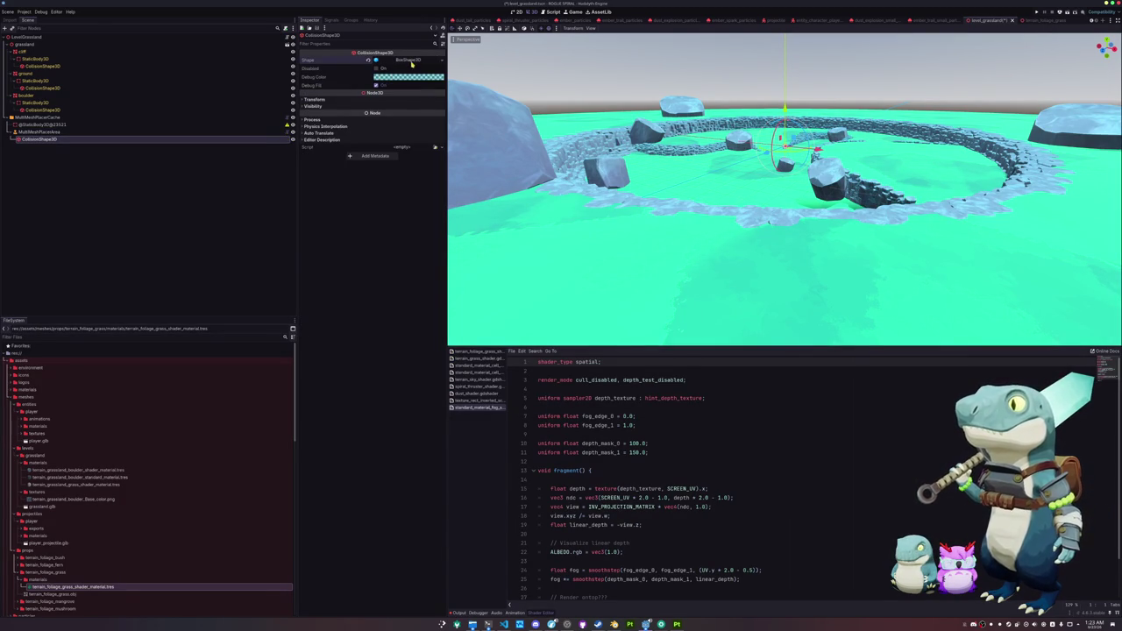
click(411, 61)
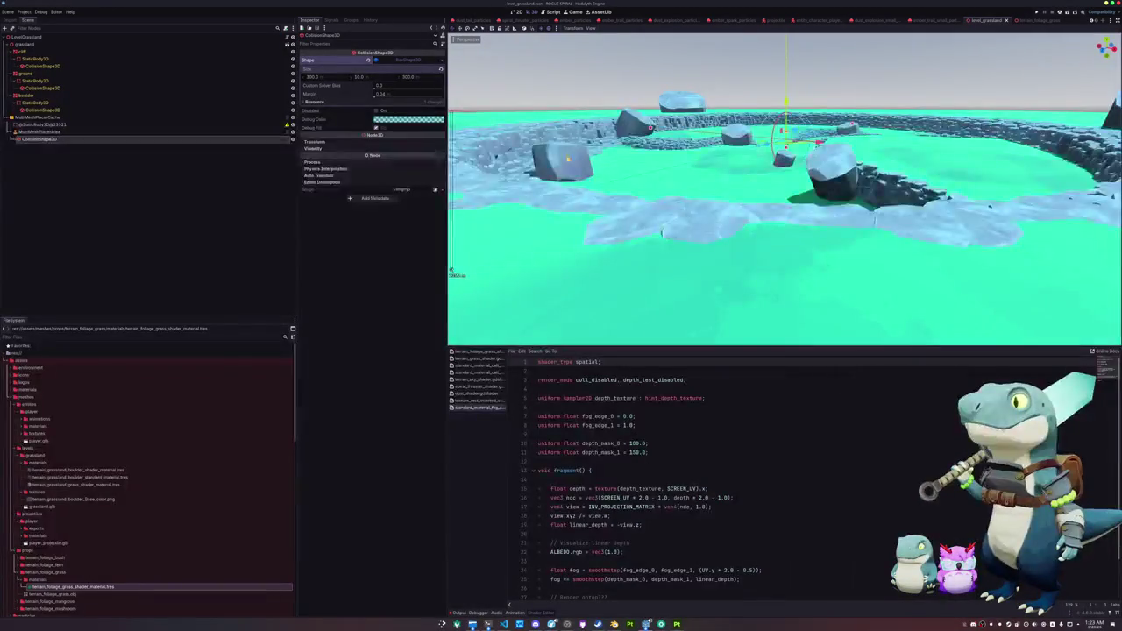
text(20)
key(Return)
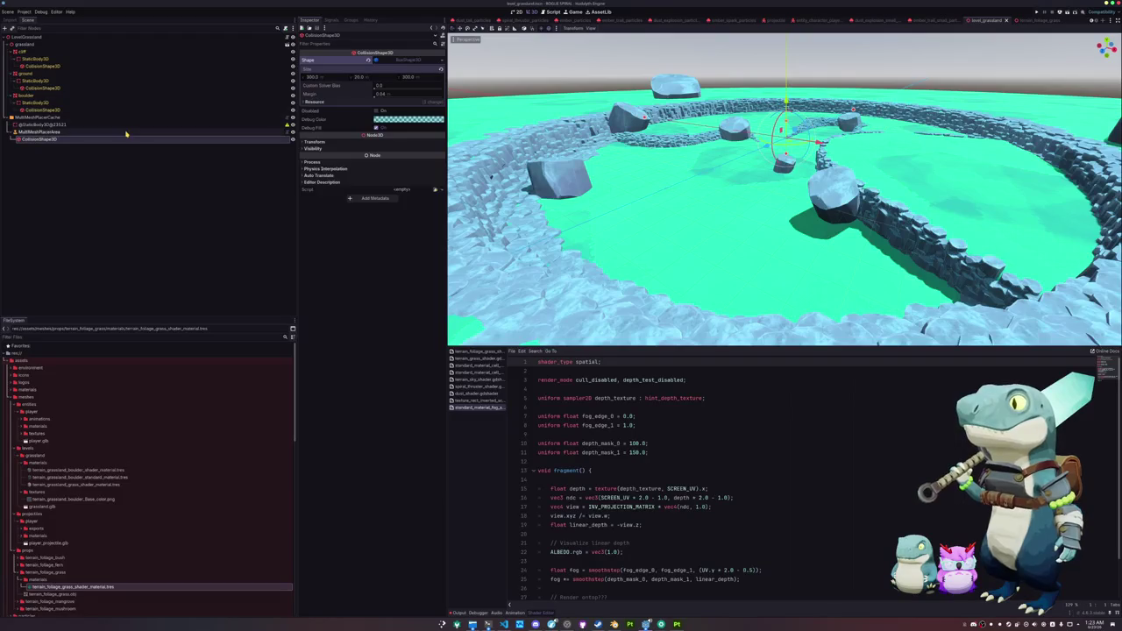
click(129, 131)
click(130, 118)
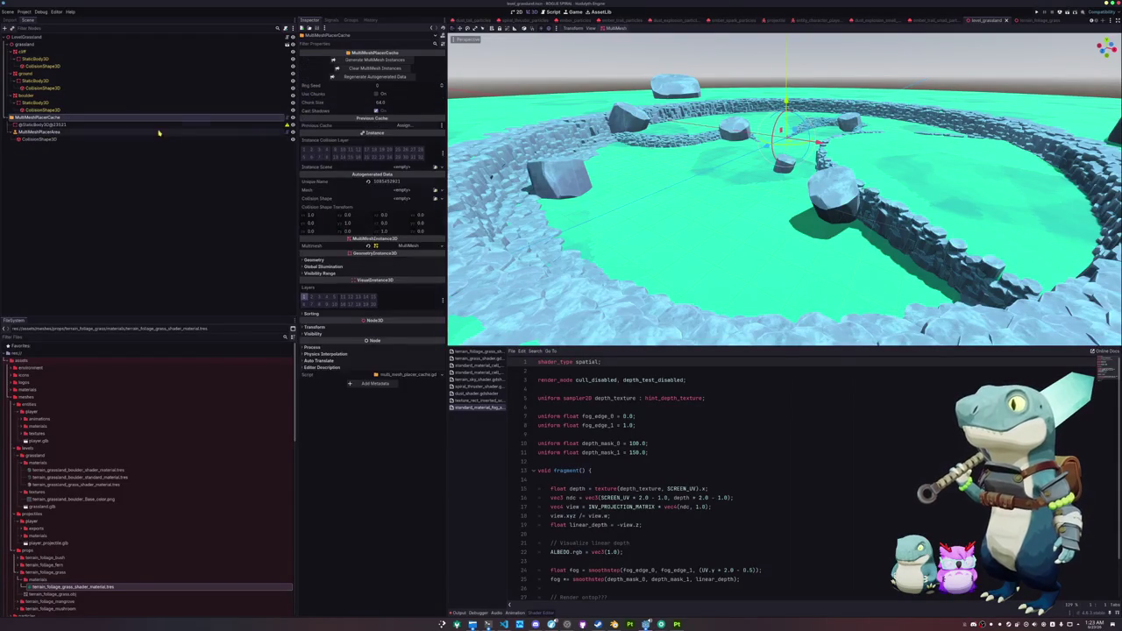